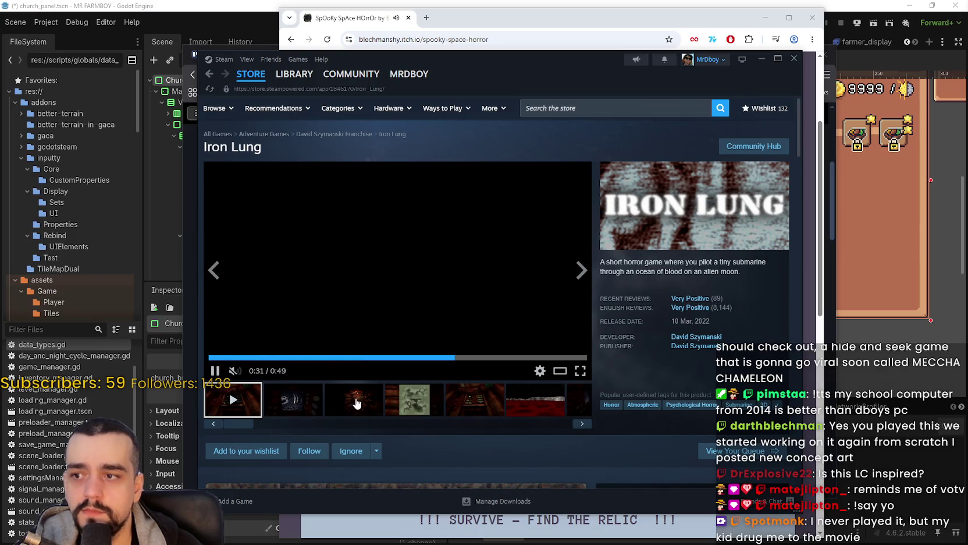
Browse the Iron Lung screenshots, including the green map, dark interior and red sea shots
click(353, 400)
click(413, 395)
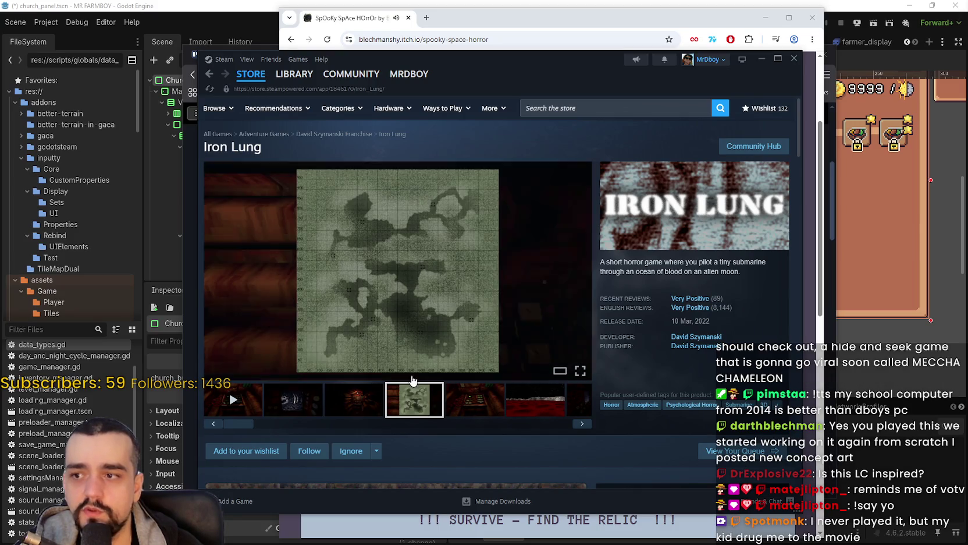
click(489, 398)
click(541, 405)
click(578, 409)
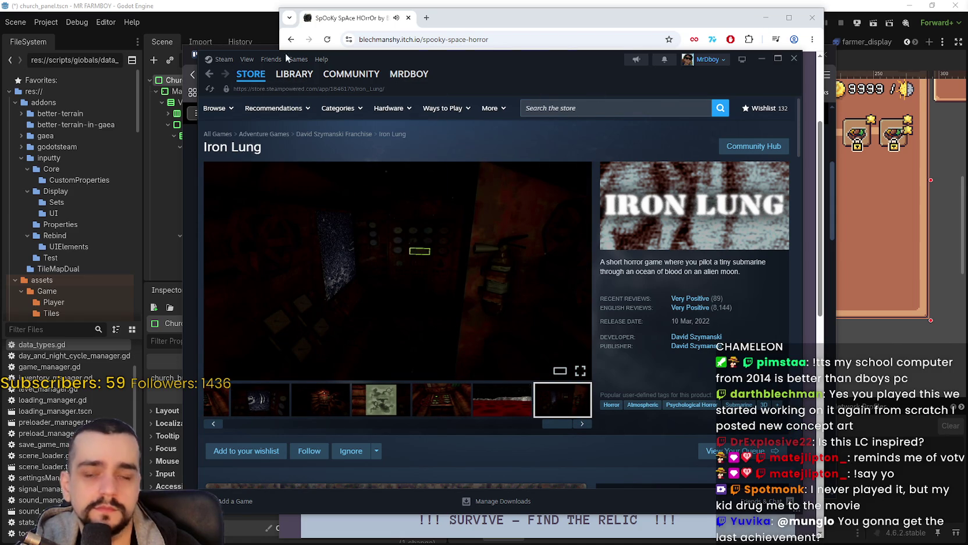
Close the extra Steam and itch.io windows, move the store window aside, and switch to Discord
click(795, 59)
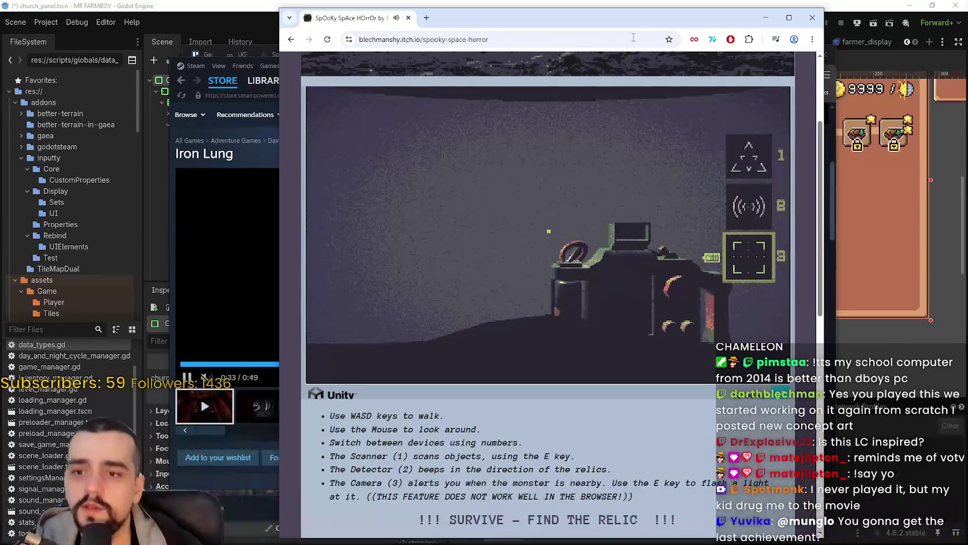
click(813, 18)
drag(519, 79, 622, 43)
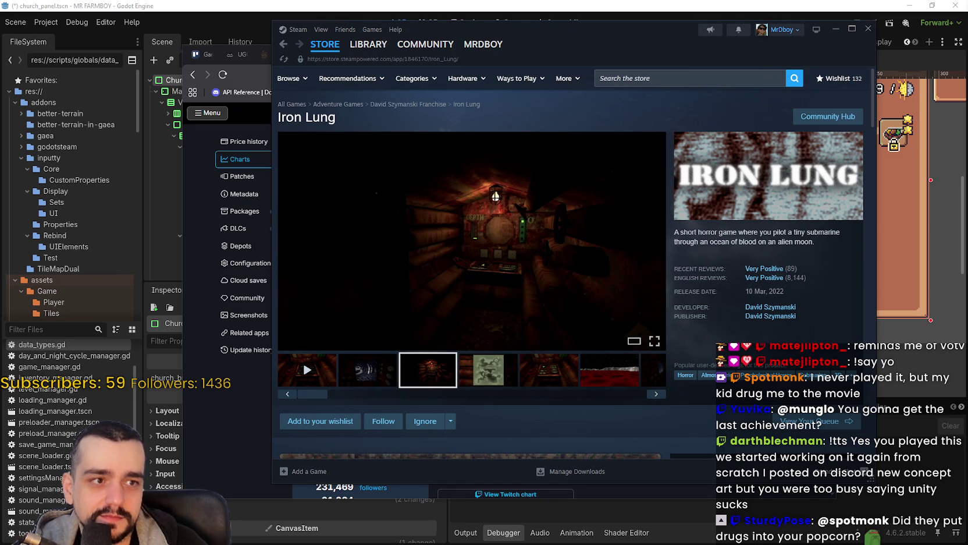
key(alt+Tab)
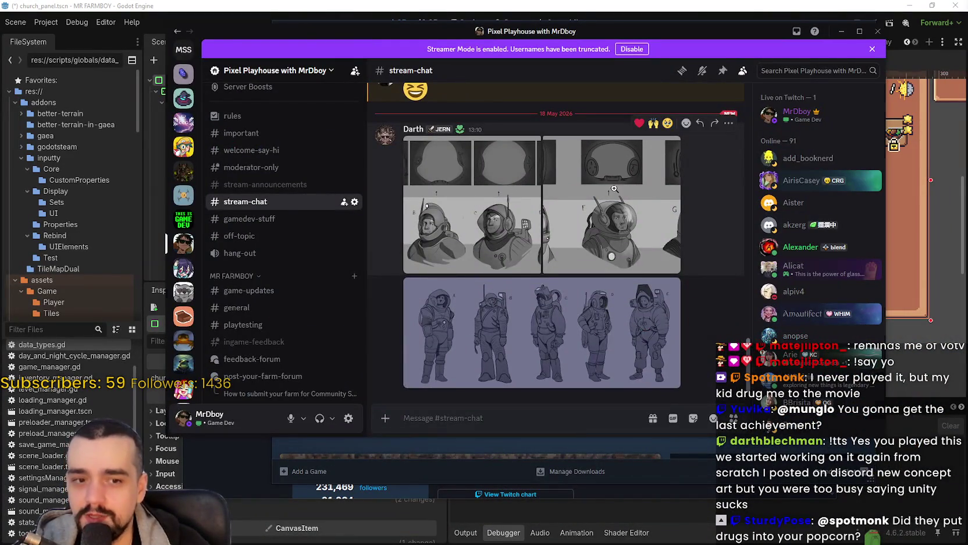
Flip between the A–D and E–G helmet sketches, then enlarge the lineup zoomed on suit D
click(509, 187)
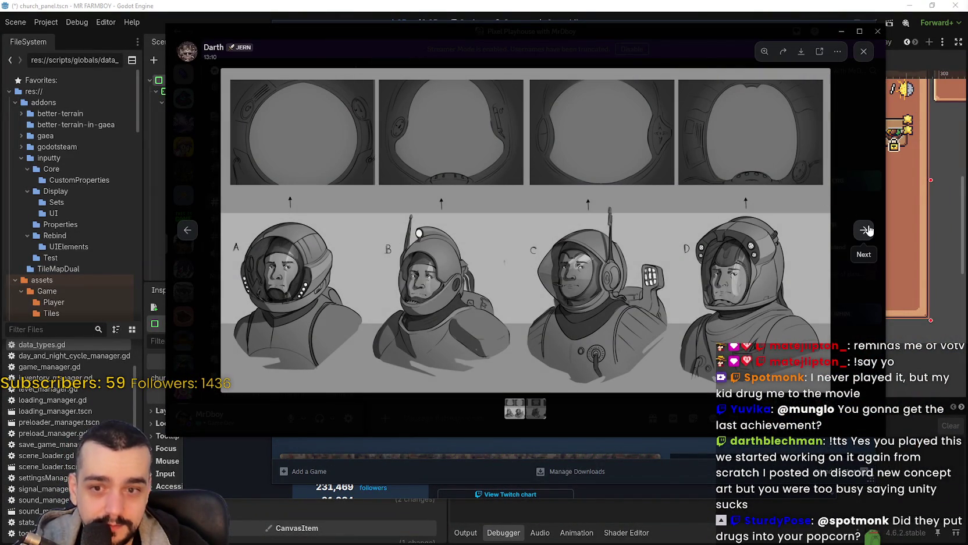
click(868, 230)
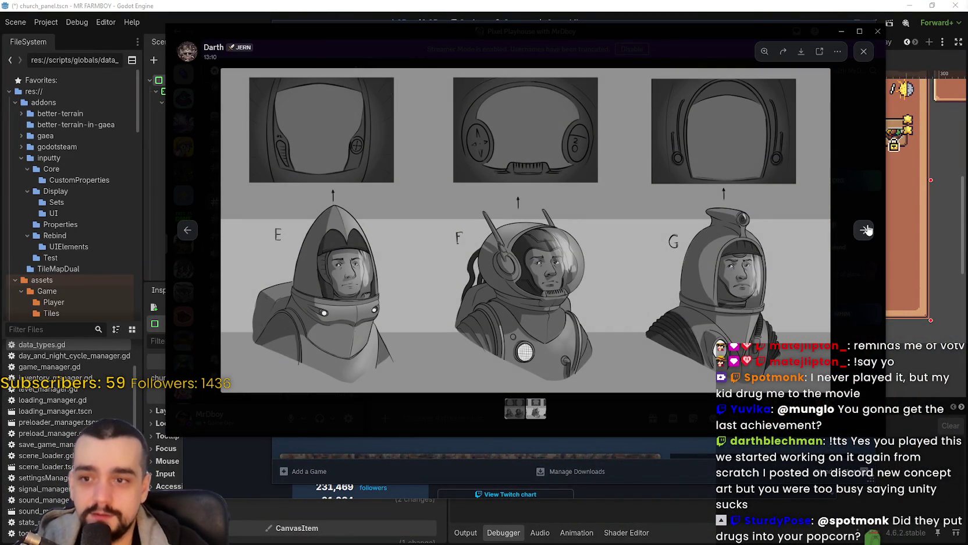
click(866, 237)
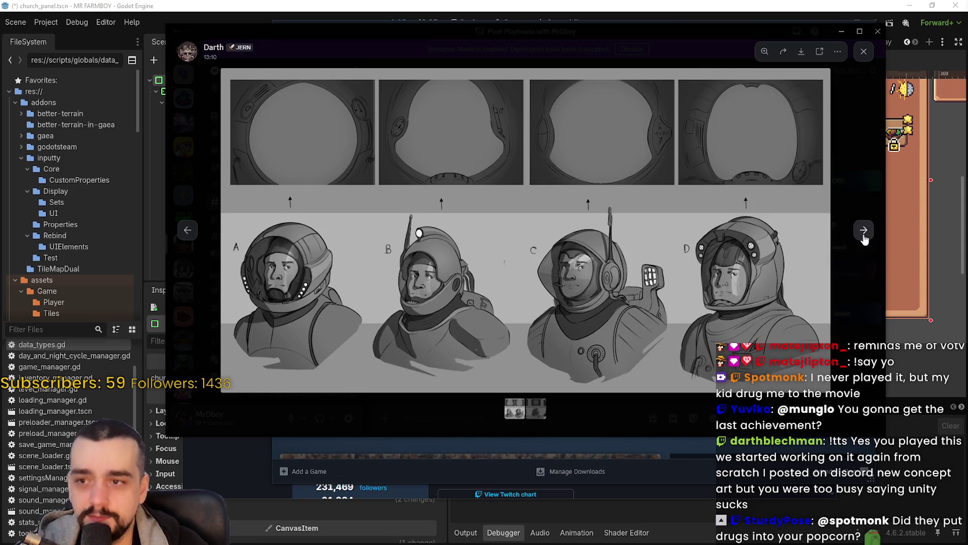
click(883, 307)
click(557, 302)
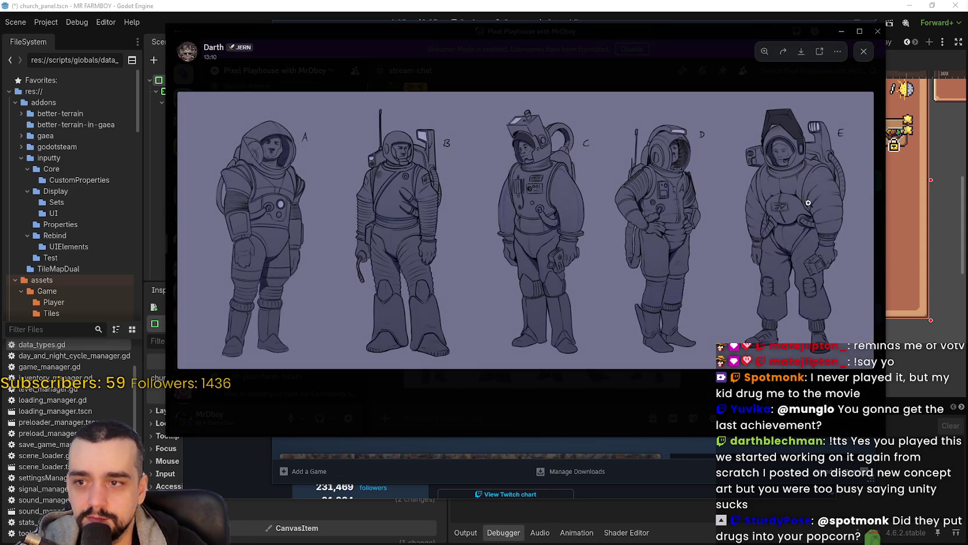
click(773, 198)
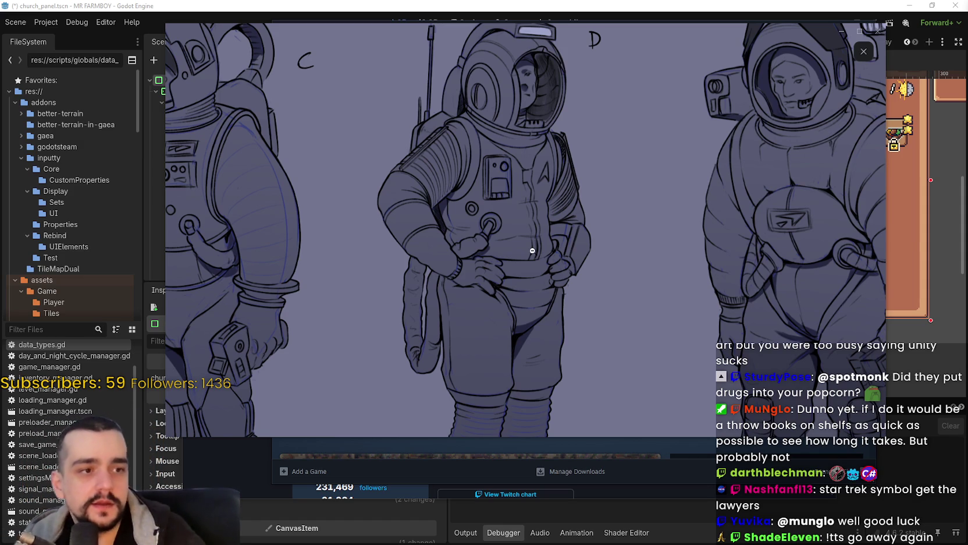
Zoom in and out on the lineup around suits D and E, then close it
click(561, 198)
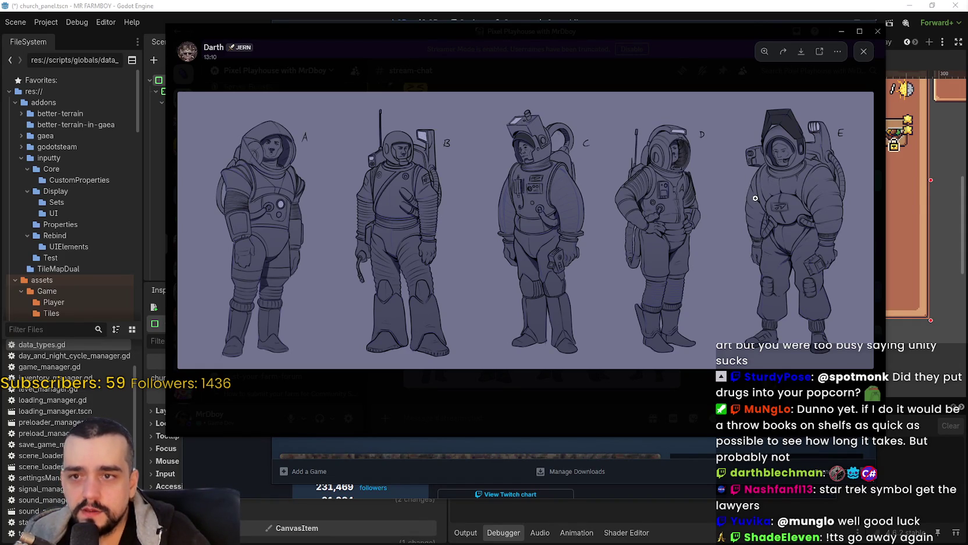
click(661, 144)
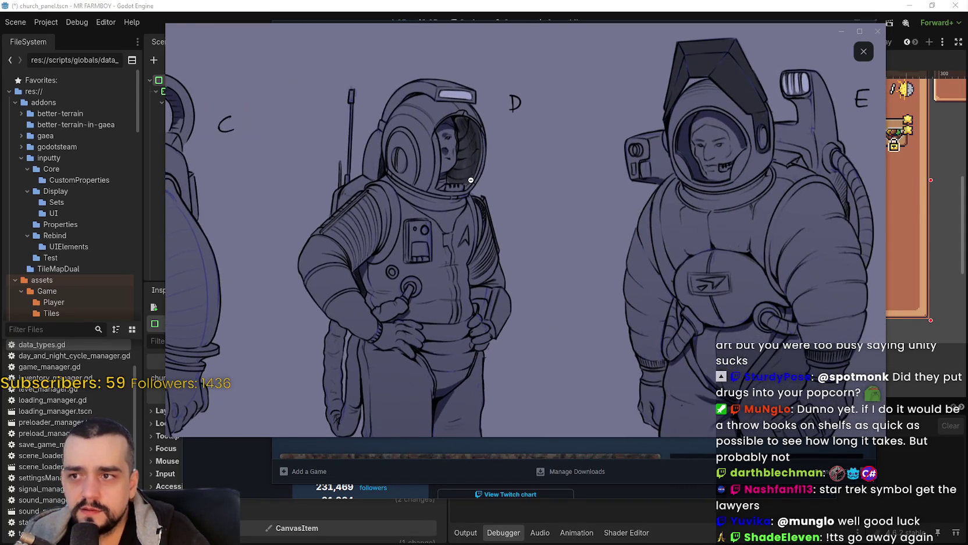
click(470, 180)
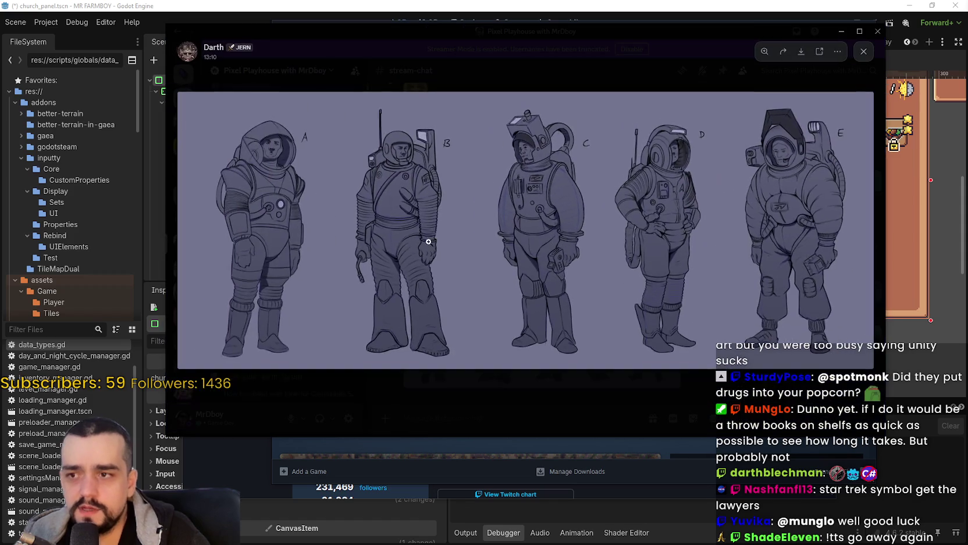
click(626, 238)
click(626, 238)
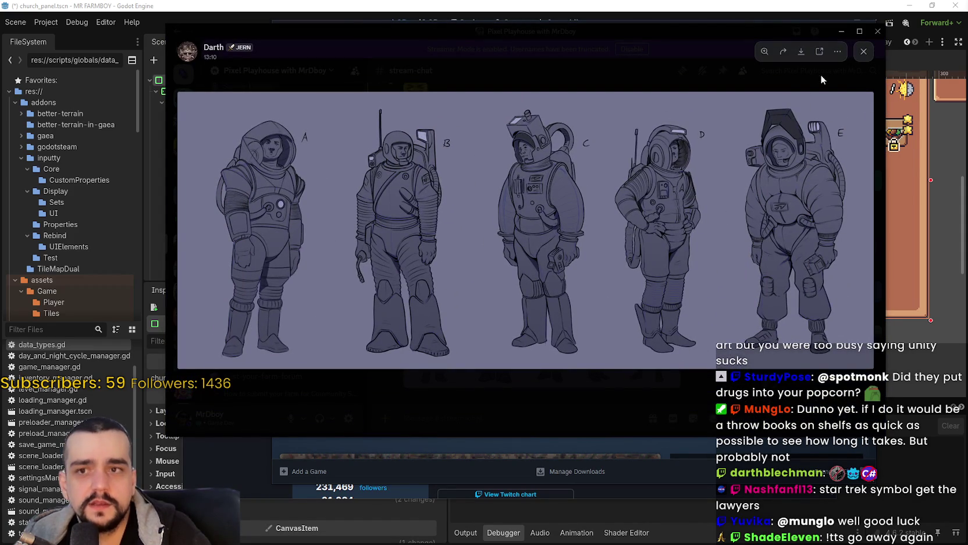
click(617, 414)
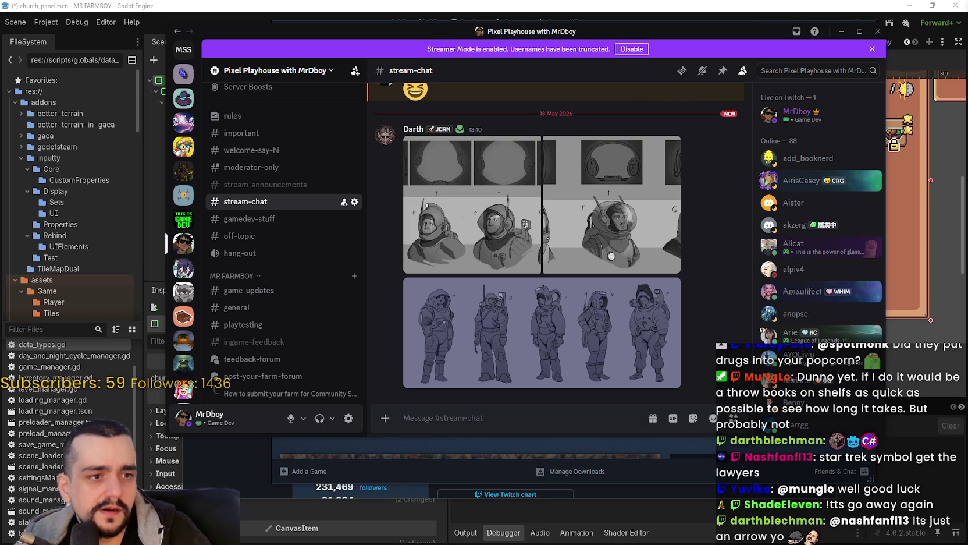
Flip back and forth between the E–G and A–D helmet sketches, then close them
click(566, 241)
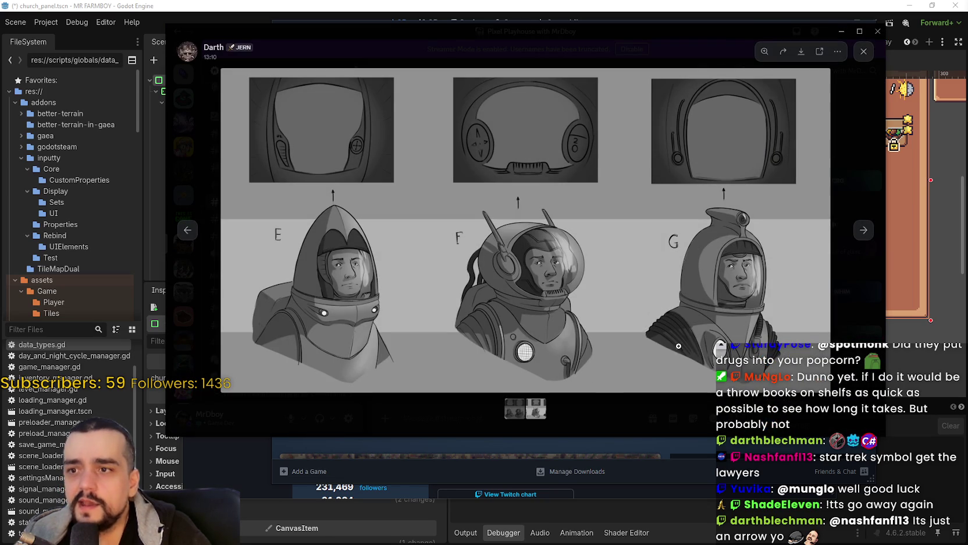
click(863, 231)
click(863, 233)
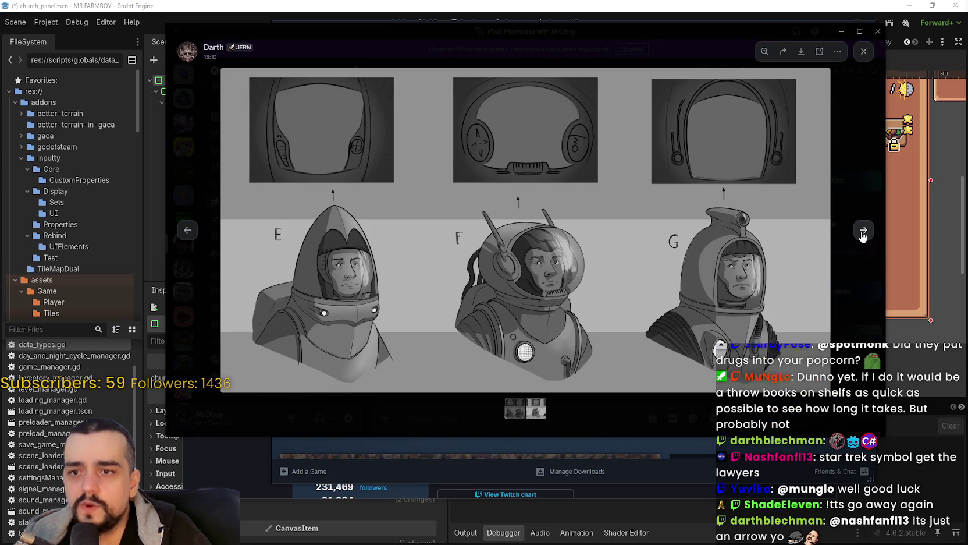
click(863, 233)
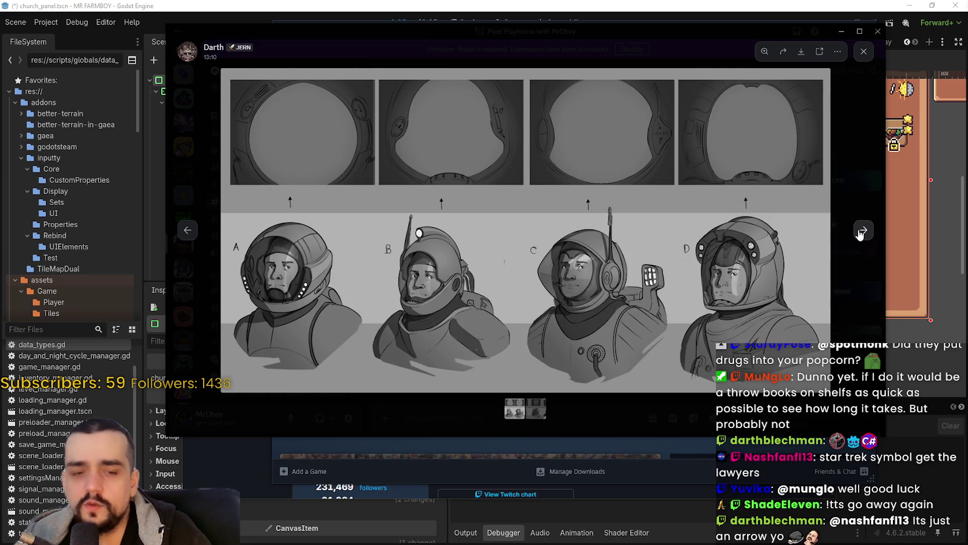
click(863, 231)
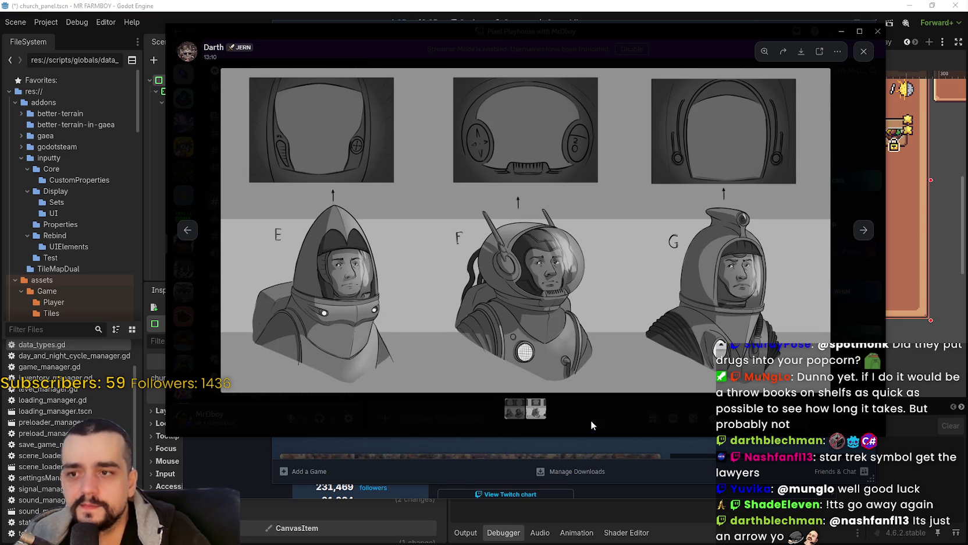
click(591, 421)
Reopen the spacesuit lineup, zoom around figures C, D and E, then close the viewer
click(592, 344)
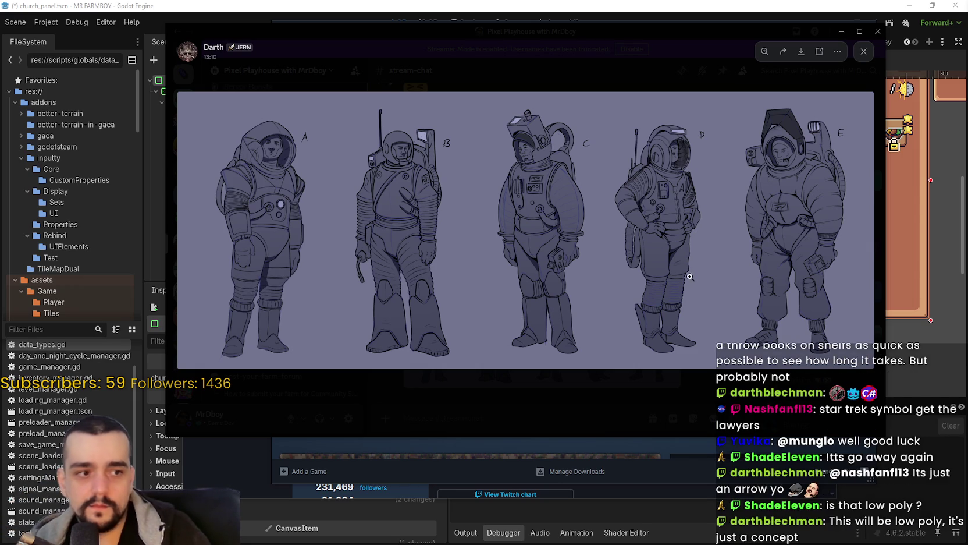
click(724, 173)
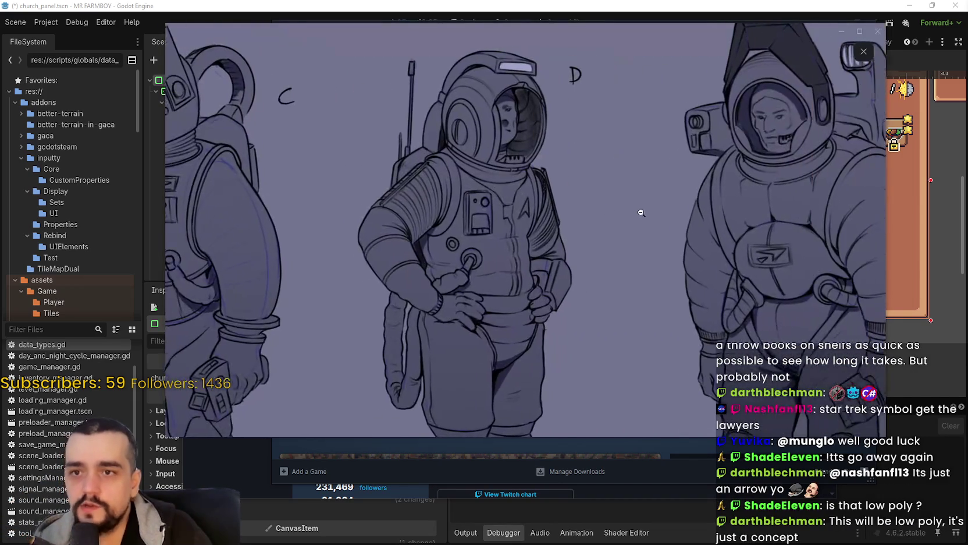
click(296, 279)
click(297, 228)
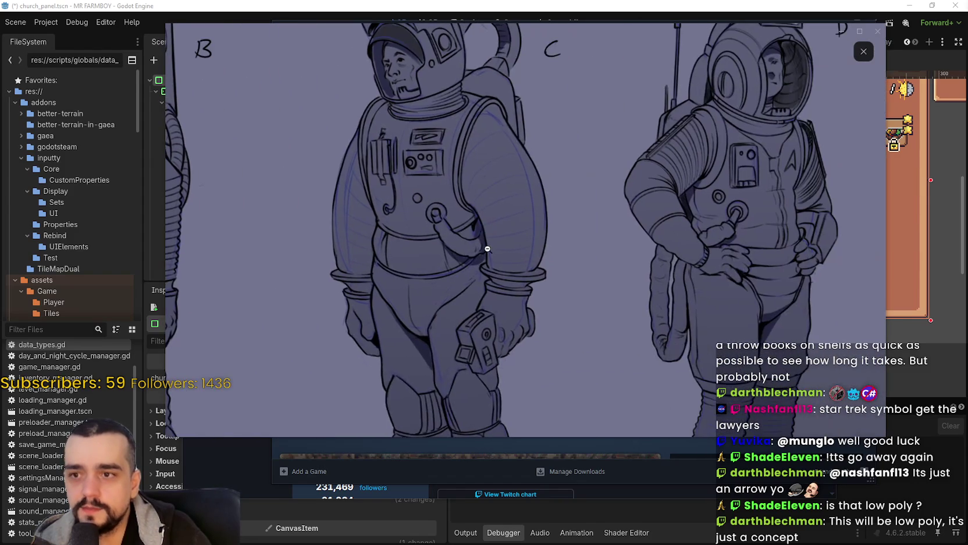
click(489, 250)
click(782, 179)
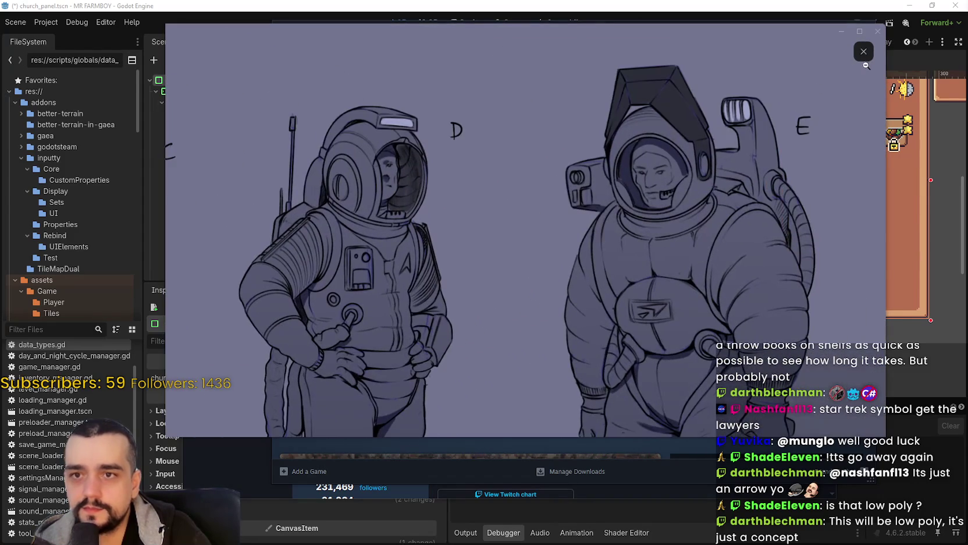
click(869, 63)
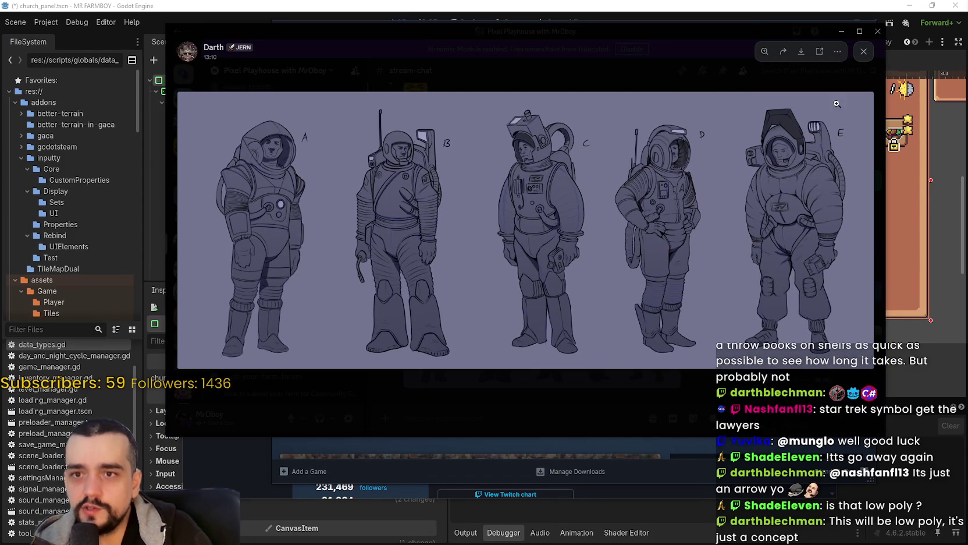
click(847, 93)
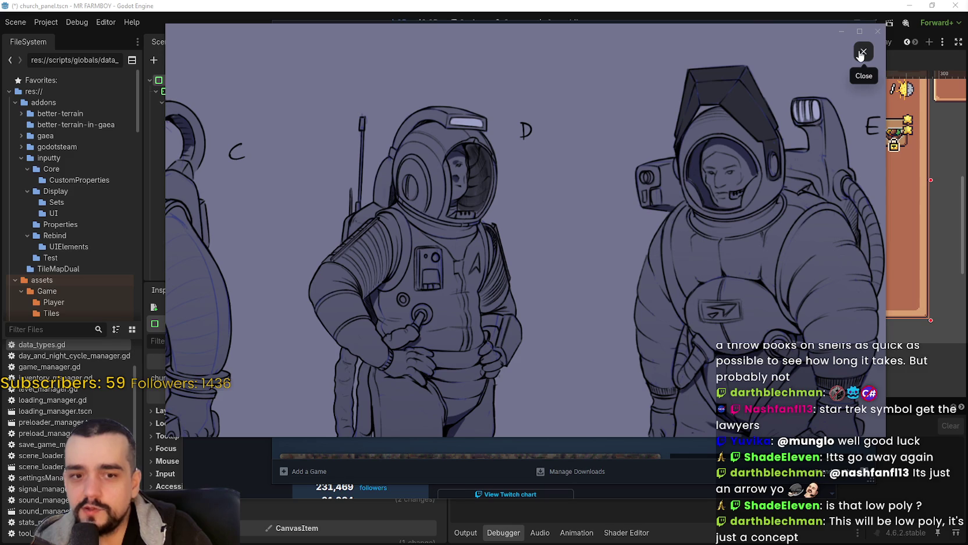
click(860, 55)
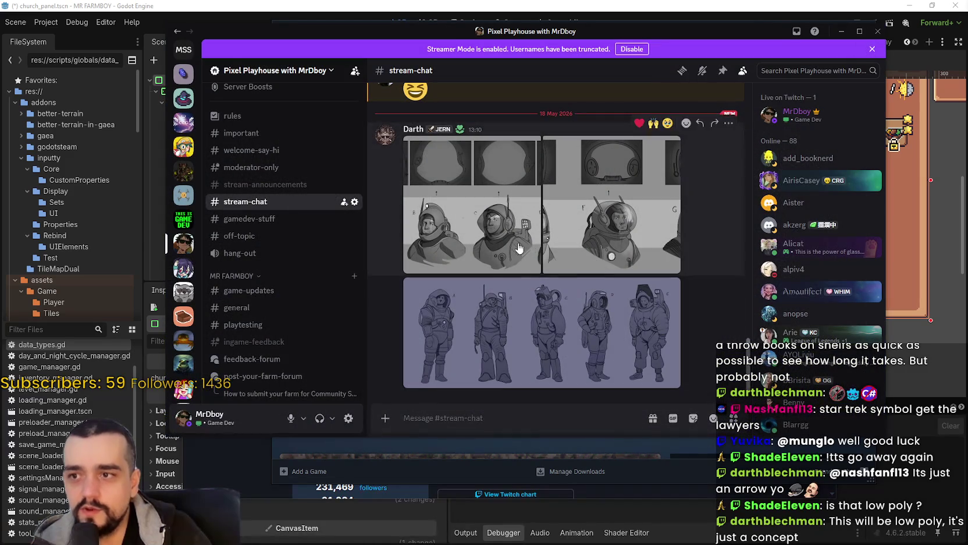
click(524, 259)
click(864, 230)
click(863, 230)
click(851, 306)
click(551, 356)
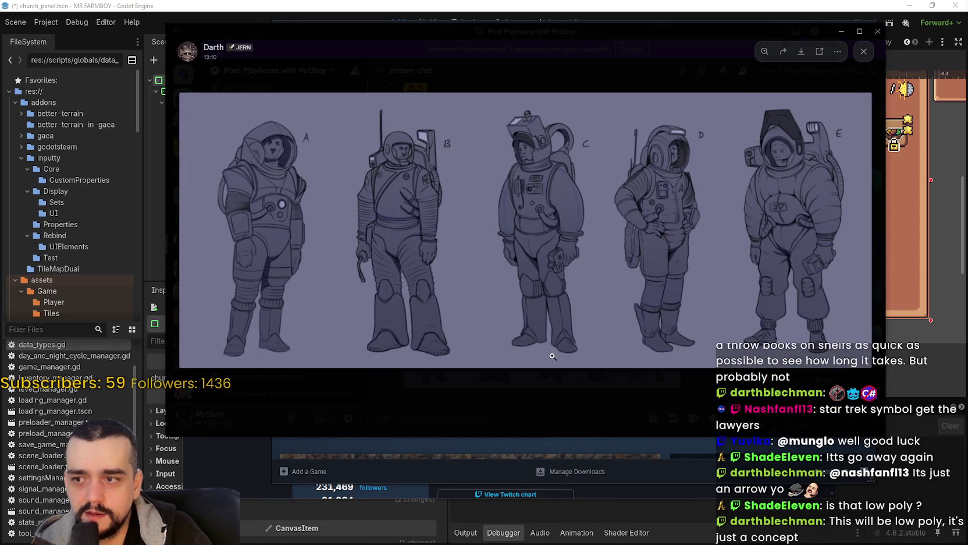
click(539, 400)
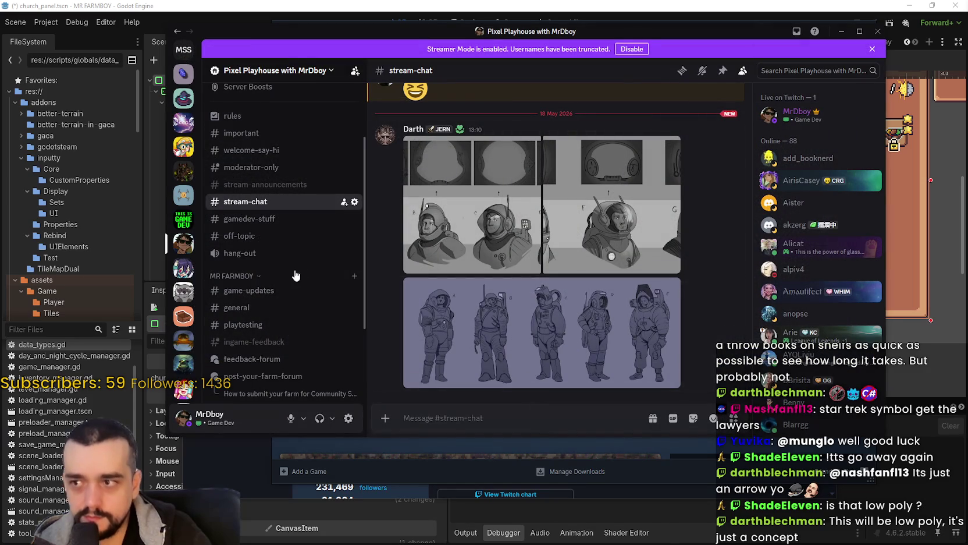
scroll(297, 269, up, 2)
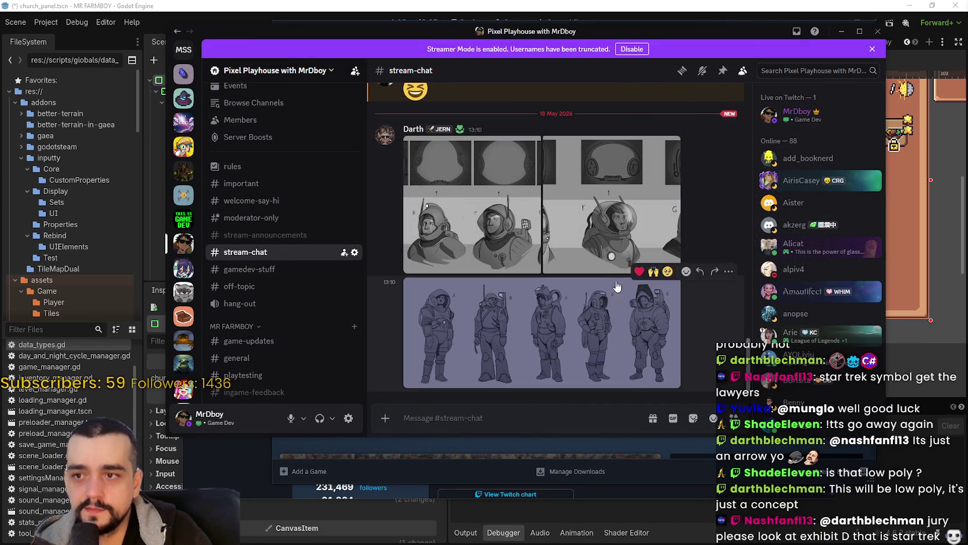
click(554, 238)
click(547, 390)
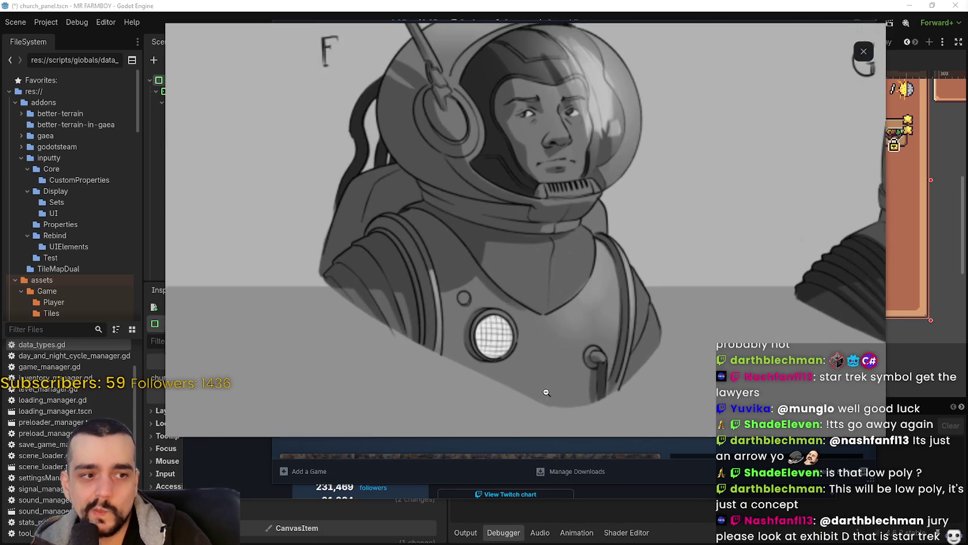
click(554, 367)
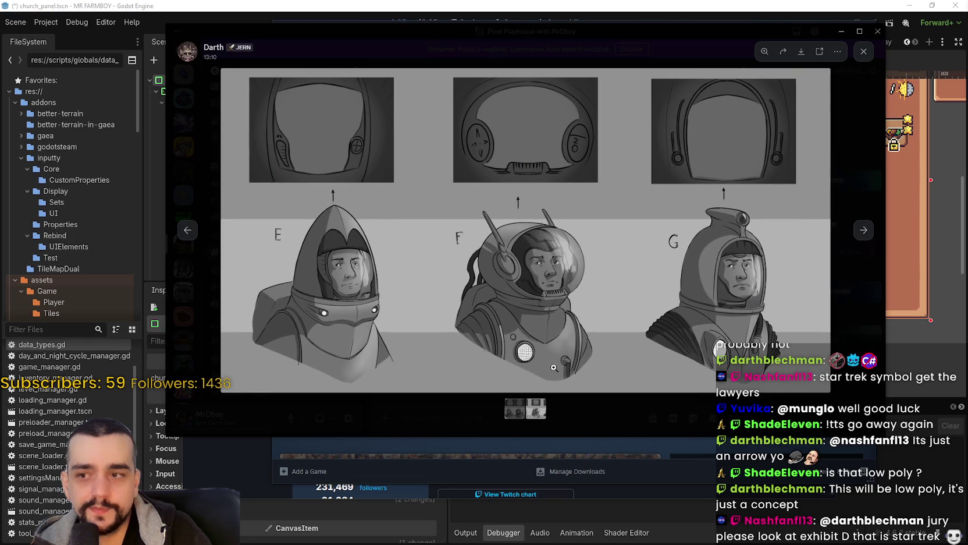
click(862, 229)
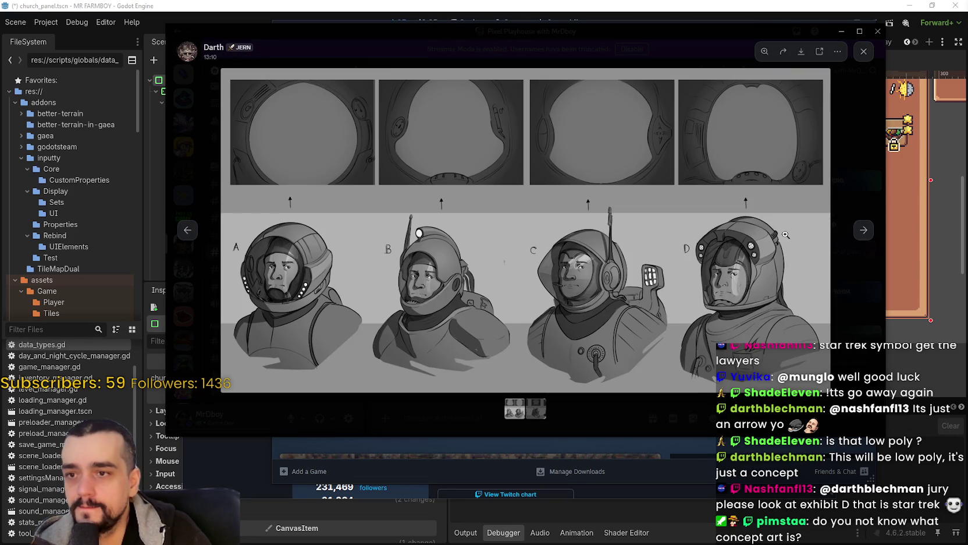
click(738, 268)
mouse_move(727, 367)
mouse_down()
mouse_move(628, 151)
mouse_move(584, 341)
mouse_move(585, 388)
mouse_move(600, 130)
mouse_move(589, 35)
mouse_move(509, 304)
mouse_move(586, 460)
mouse_up()
mouse_move(375, 299)
mouse_down()
mouse_move(450, 259)
mouse_move(652, 275)
mouse_up()
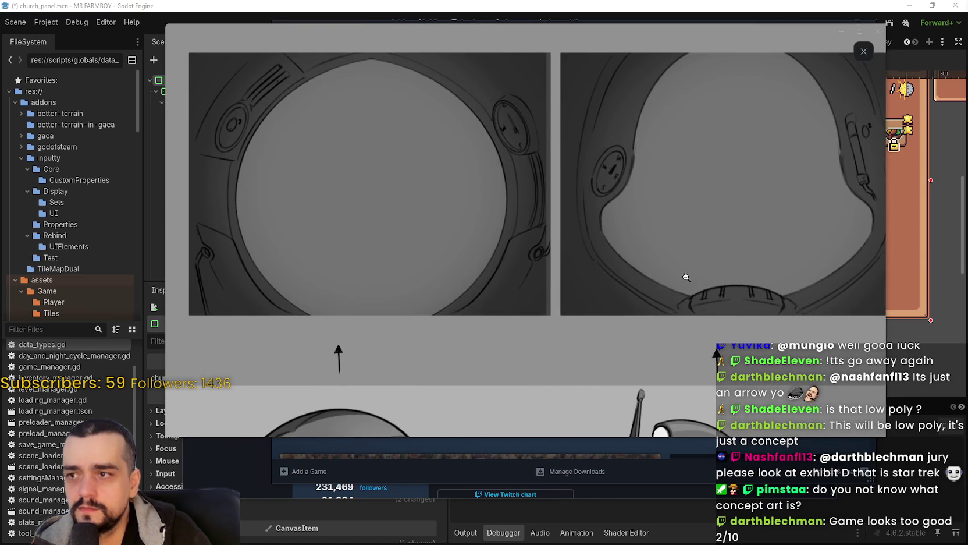
mouse_move(726, 316)
mouse_down()
mouse_move(588, 325)
mouse_move(477, 355)
mouse_move(321, 481)
mouse_up()
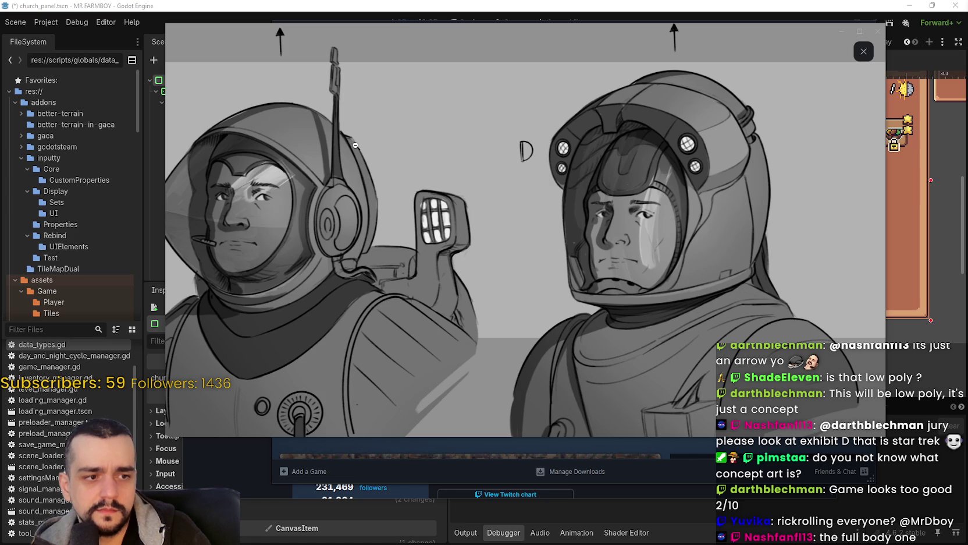
click(864, 51)
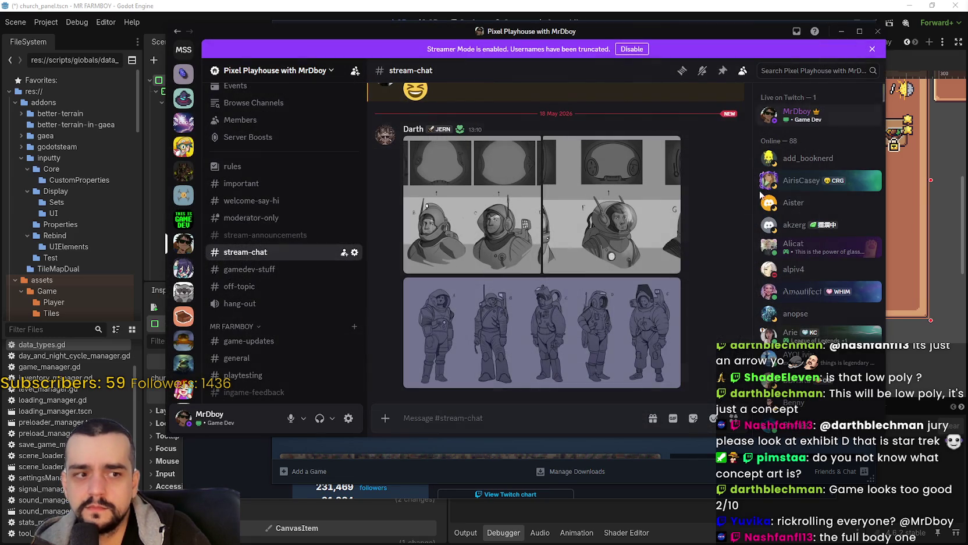
click(564, 329)
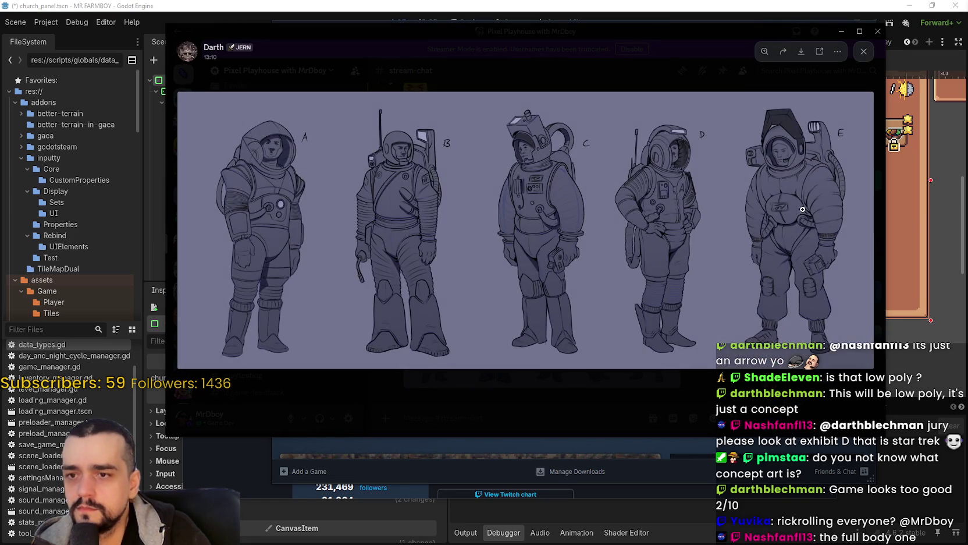
click(803, 201)
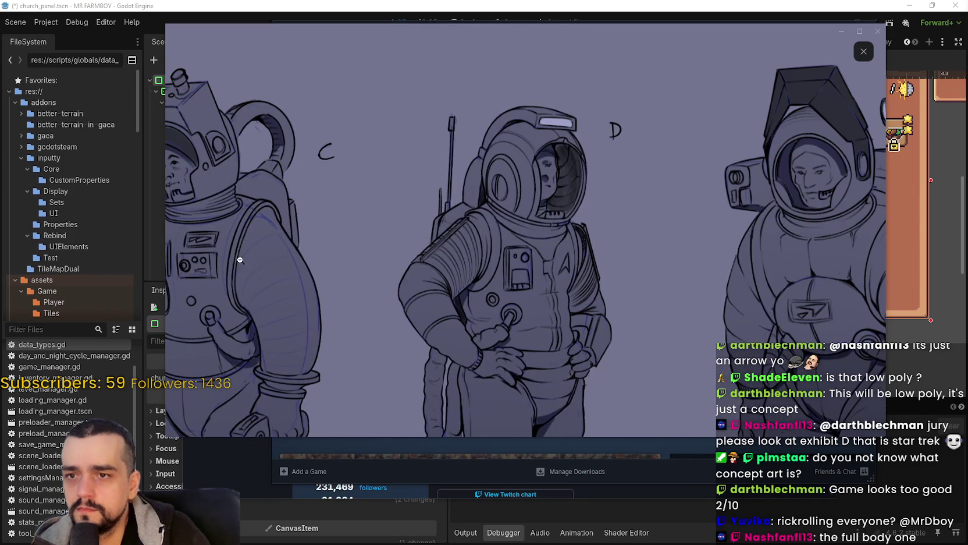
mouse_move(582, 293)
mouse_down()
mouse_move(326, 148)
mouse_move(462, 301)
mouse_up()
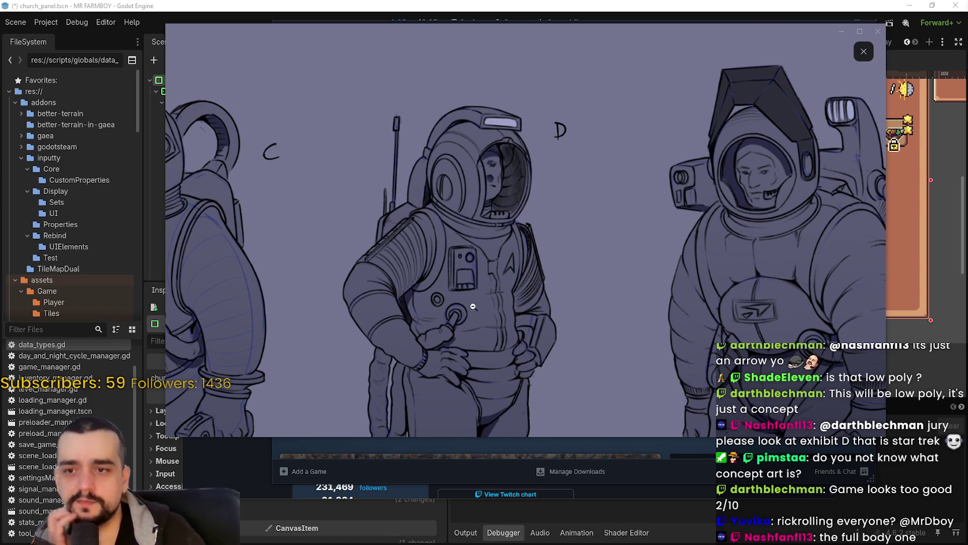
drag(701, 340, 682, 276)
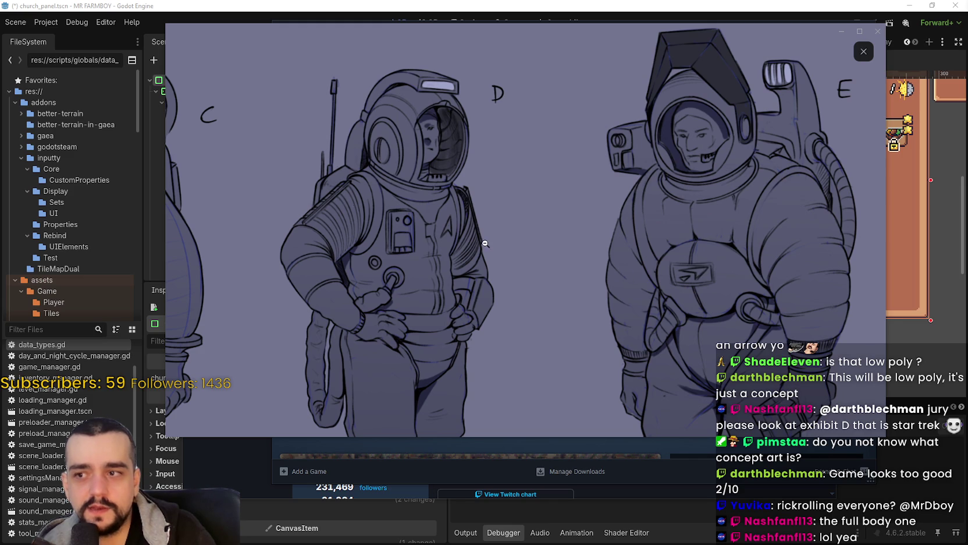
drag(573, 275, 415, 236)
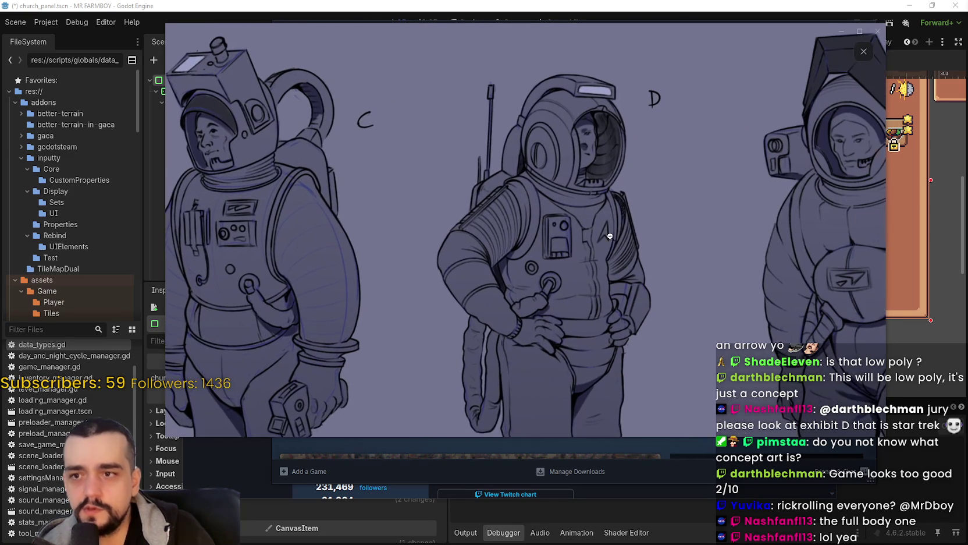
drag(650, 216, 397, 263)
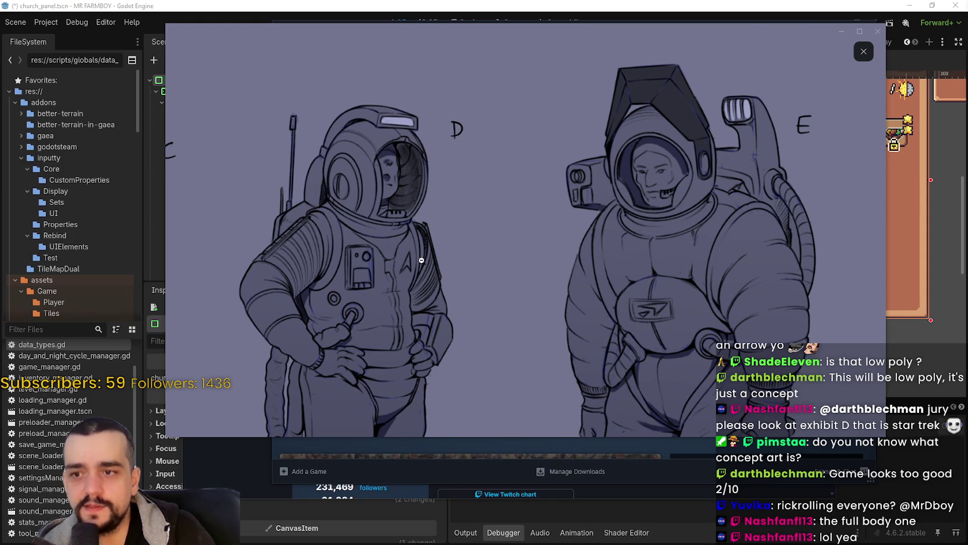
mouse_move(180, 345)
mouse_down()
mouse_move(367, 221)
mouse_move(590, 367)
mouse_move(671, 275)
mouse_move(607, 255)
mouse_up()
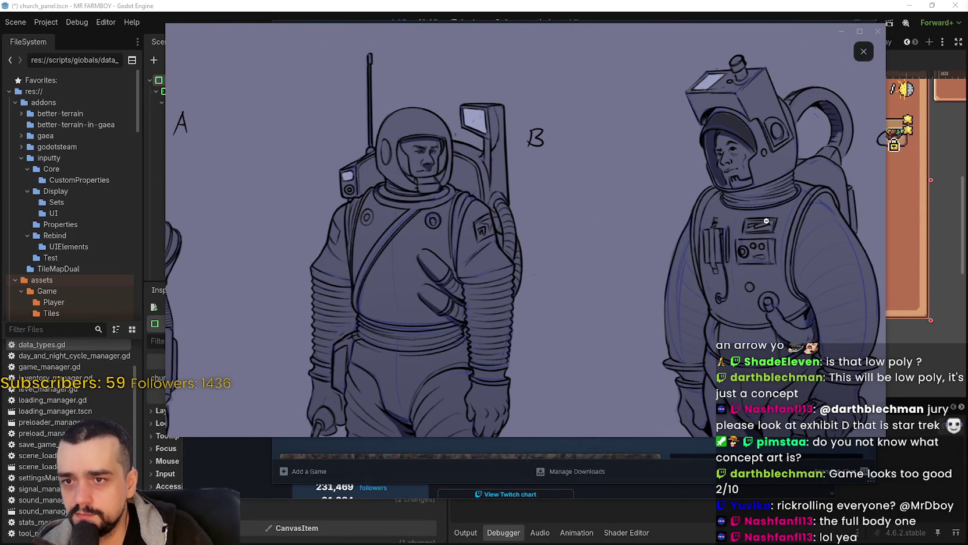
drag(488, 228, 778, 230)
mouse_move(490, 305)
mouse_down()
mouse_move(490, 233)
mouse_move(548, 188)
mouse_move(553, 314)
mouse_move(553, 175)
mouse_move(408, 192)
mouse_move(596, 292)
mouse_move(531, 288)
mouse_up()
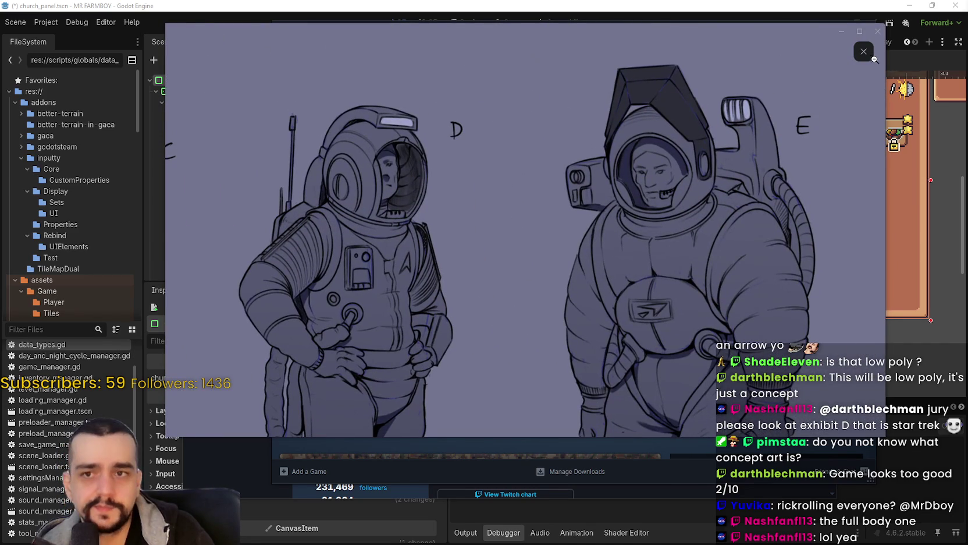
click(863, 51)
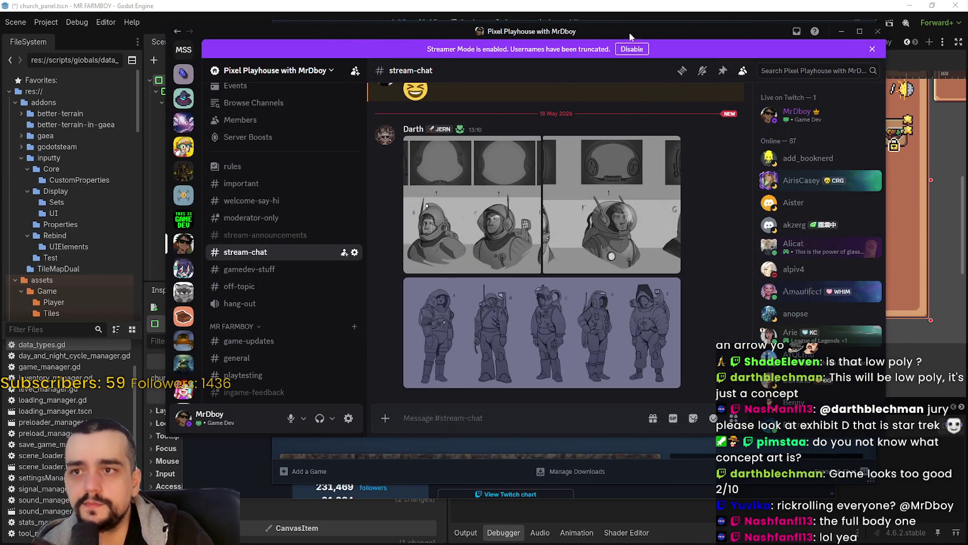
Minimize Discord and close the Steam store window to reveal SteamDB's Forza Horizon 6 charts
click(841, 31)
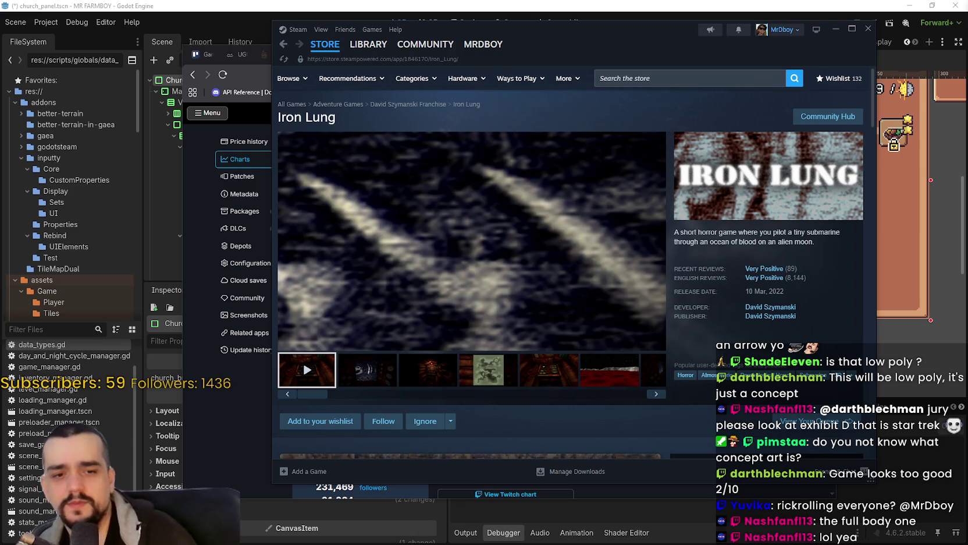
click(324, 45)
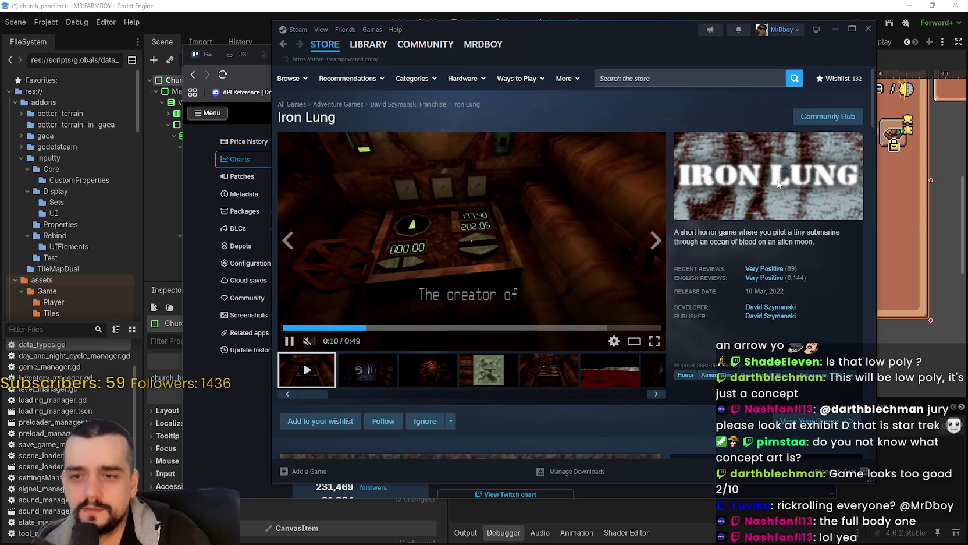
click(867, 29)
scroll(743, 252, up, 3)
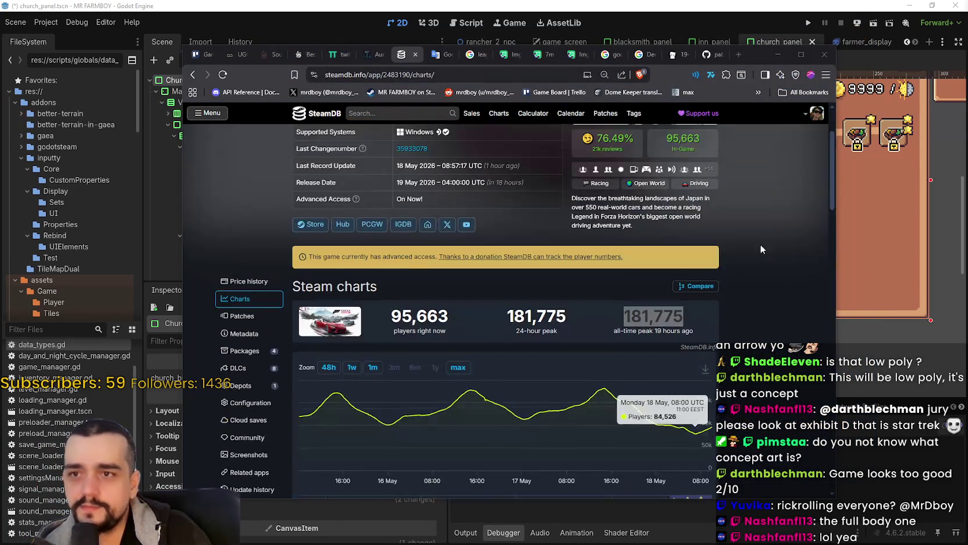
scroll(782, 230, down, 3)
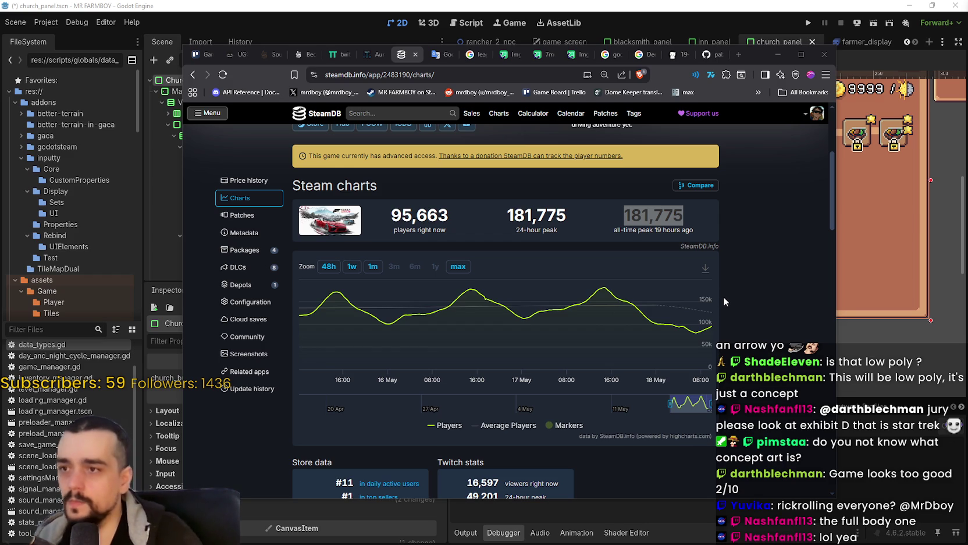
click(724, 297)
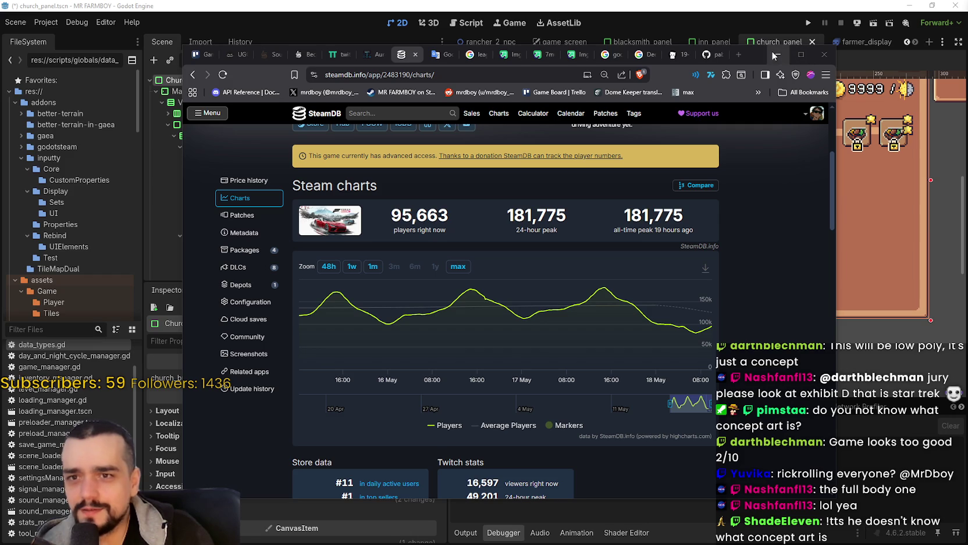
drag(759, 53, 781, 72)
scroll(666, 288, up, 4)
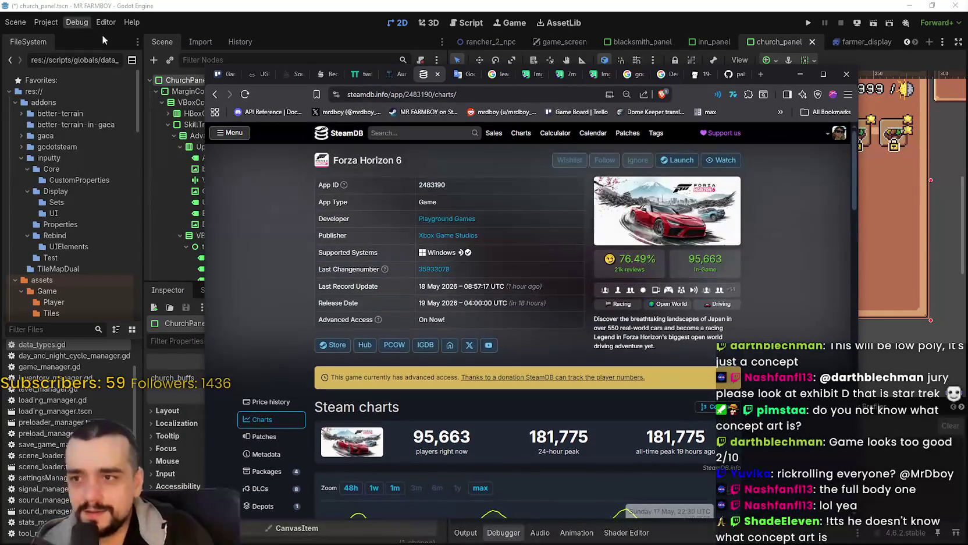
click(399, 134)
Search SteamDB for MR FARMBOY and scroll through its player charts page
text(MR FARMBOY)
click(454, 158)
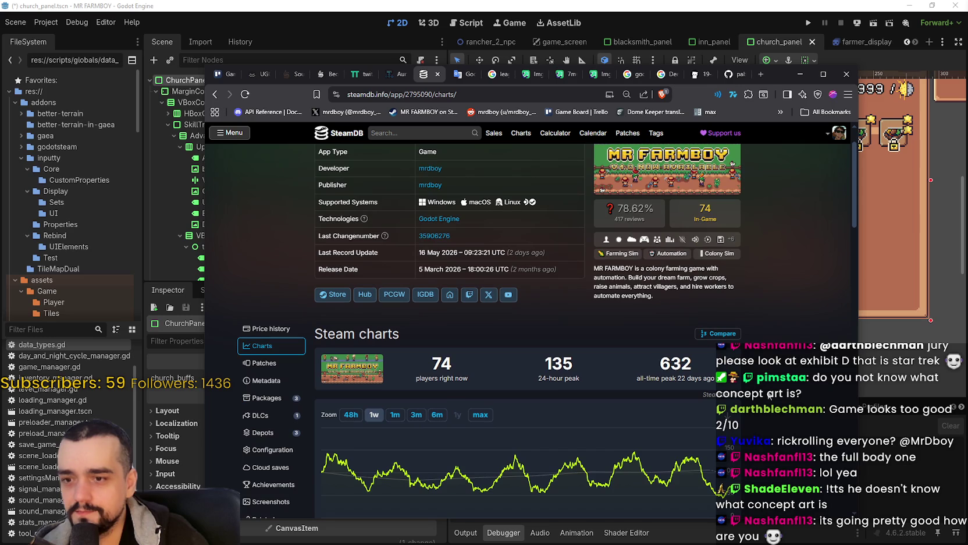
scroll(770, 396, down, 1)
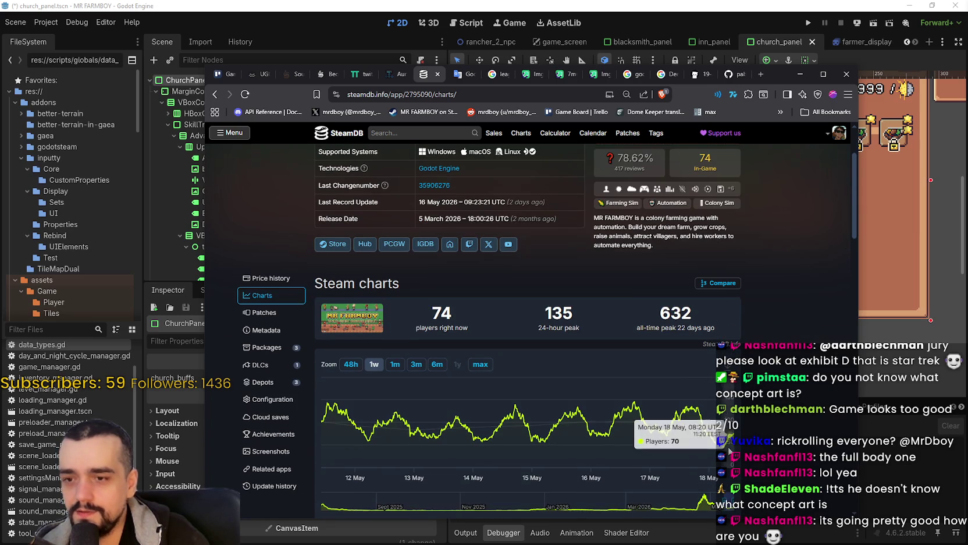
scroll(822, 396, up, 2)
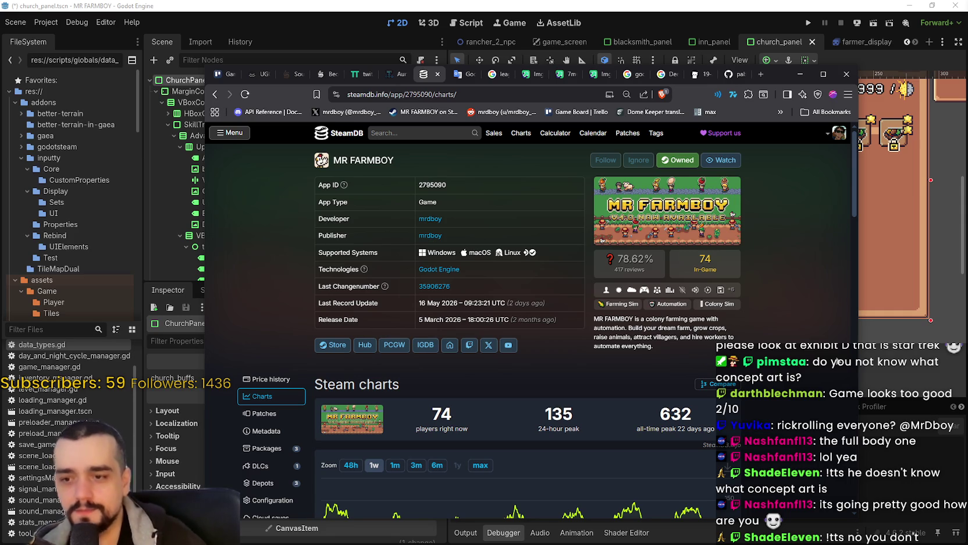
scroll(836, 362, down, 2)
scroll(777, 346, up, 2)
scroll(772, 343, down, 1)
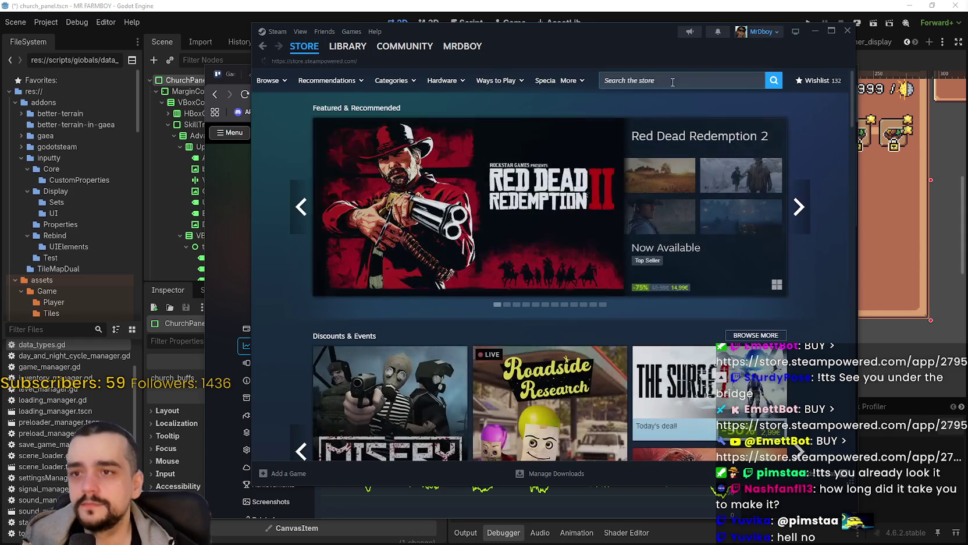
Search the Steam store for MR FARMBOY, view its page, then return to SteamDB
click(675, 83)
text(MR FARMBO)
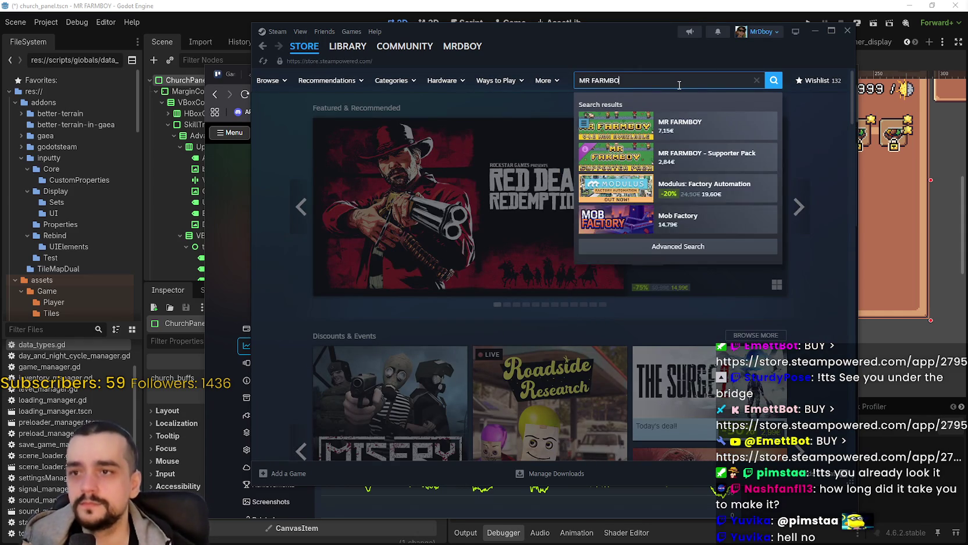
text(Y)
click(699, 125)
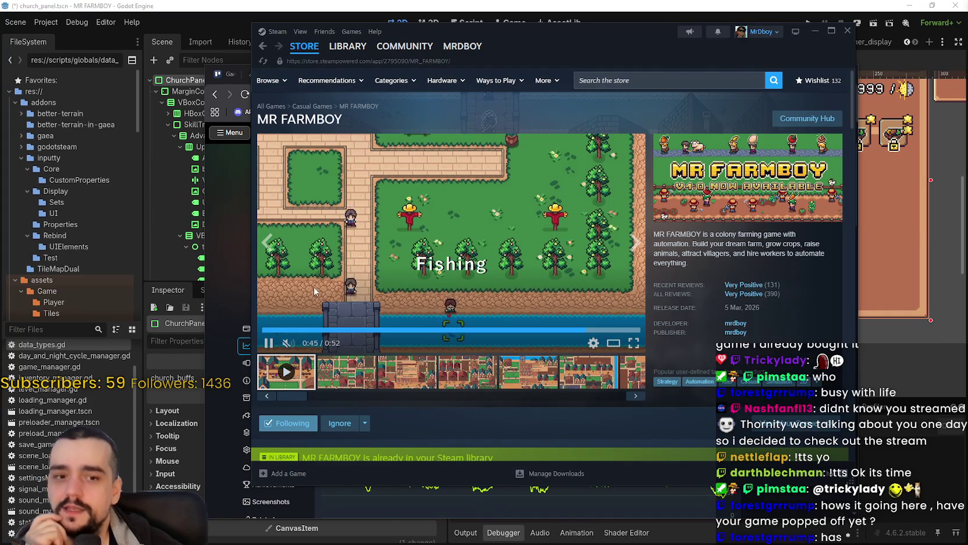
click(223, 269)
View MR FARMBOY's six-month player chart on SteamDB, then switch to download.jpg in Paint
scroll(585, 321, down, 1)
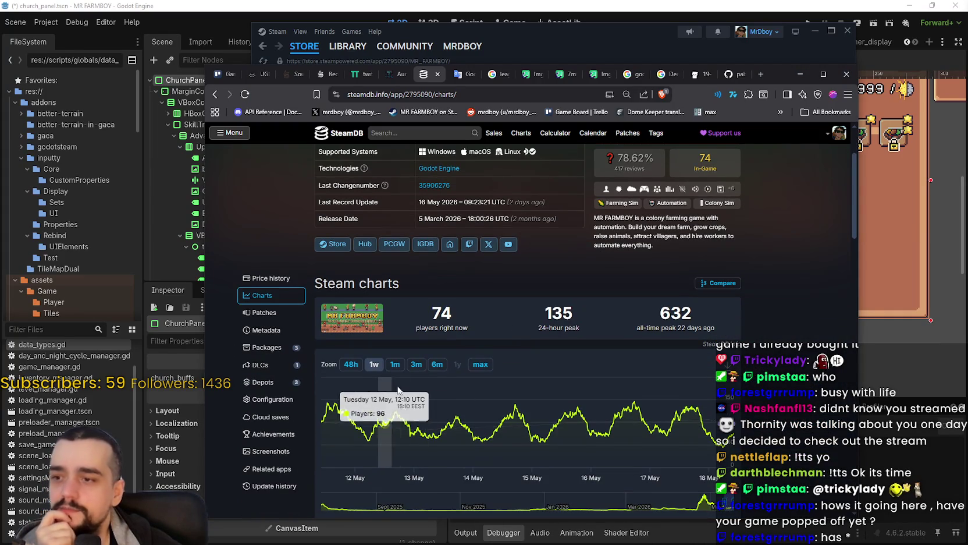
click(437, 364)
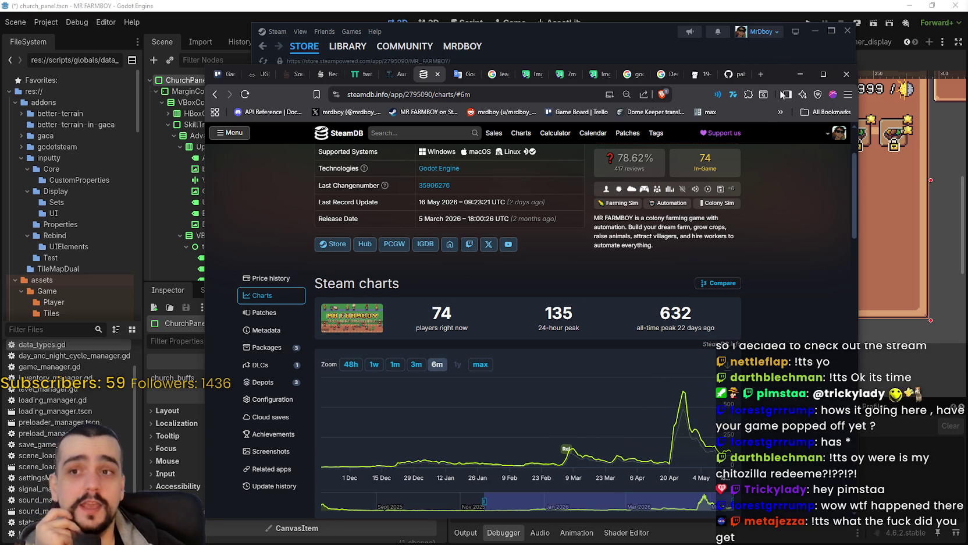
mouse_move(784, 79)
mouse_down()
mouse_move(746, 57)
mouse_move(669, 41)
mouse_up()
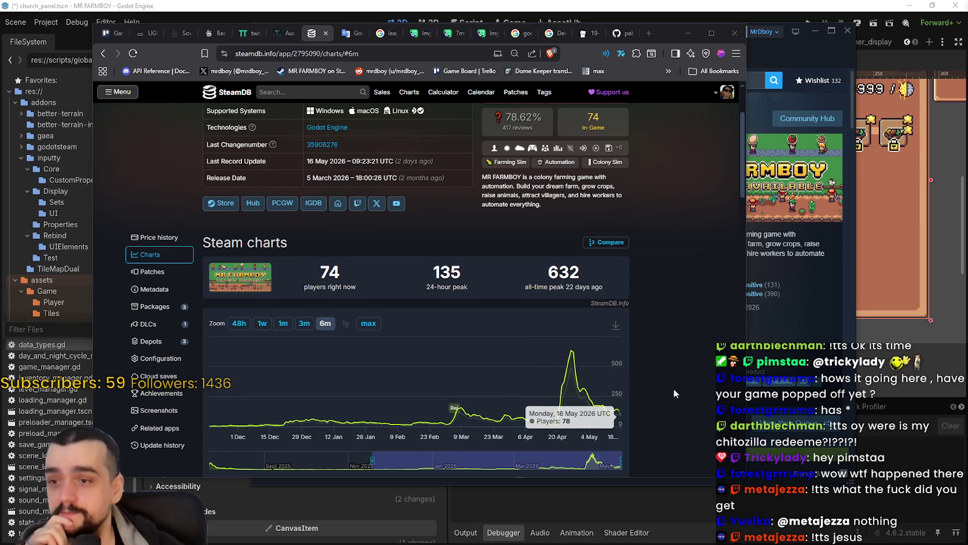
scroll(675, 391, down, 1)
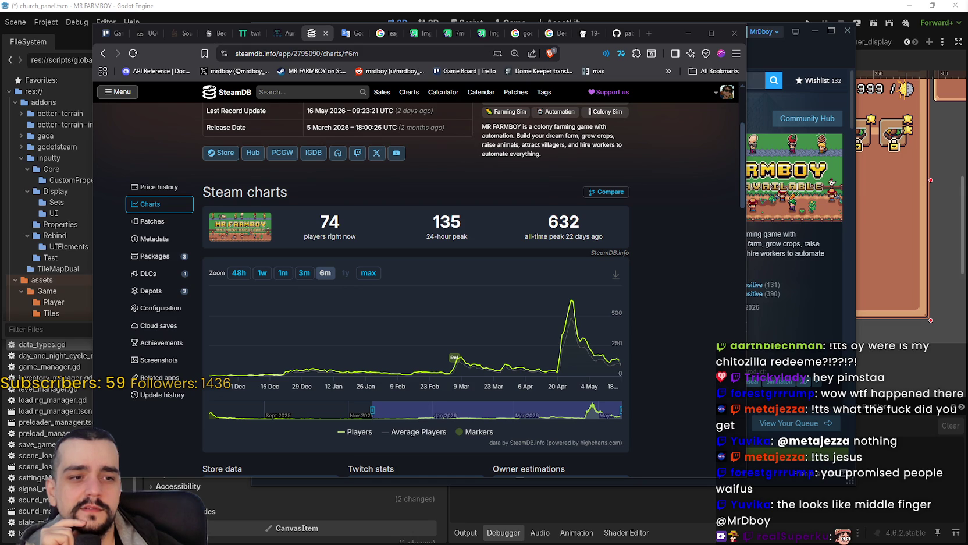
key(alt+Tab)
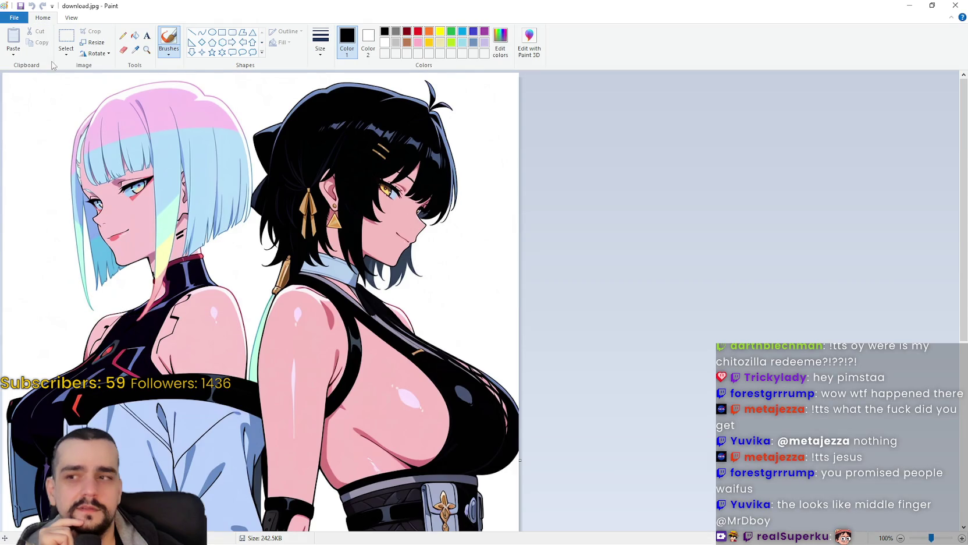
Zoom the Paint image out to 50% and resize its window beside the browser
click(70, 18)
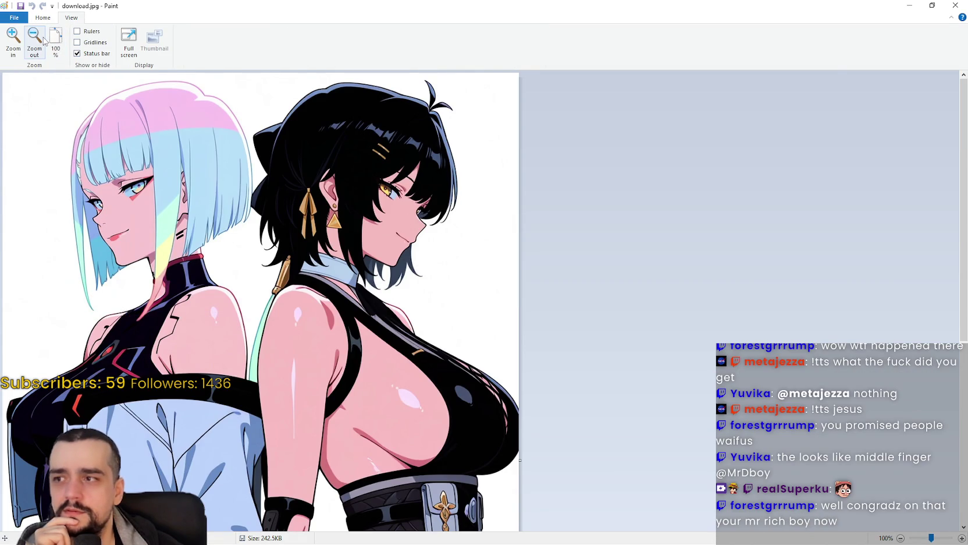
click(34, 39)
click(932, 4)
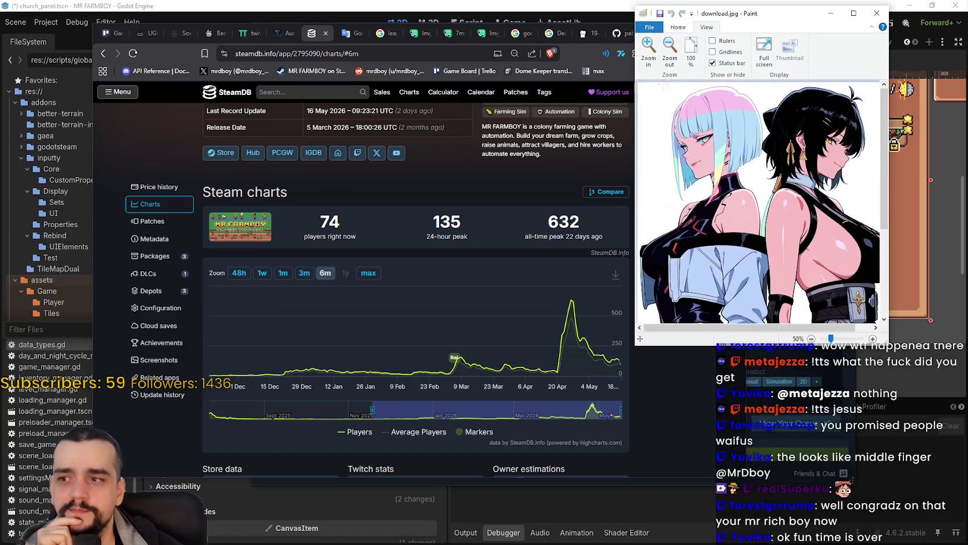
mouse_move(638, 347)
mouse_down()
mouse_move(627, 500)
mouse_move(633, 476)
mouse_up()
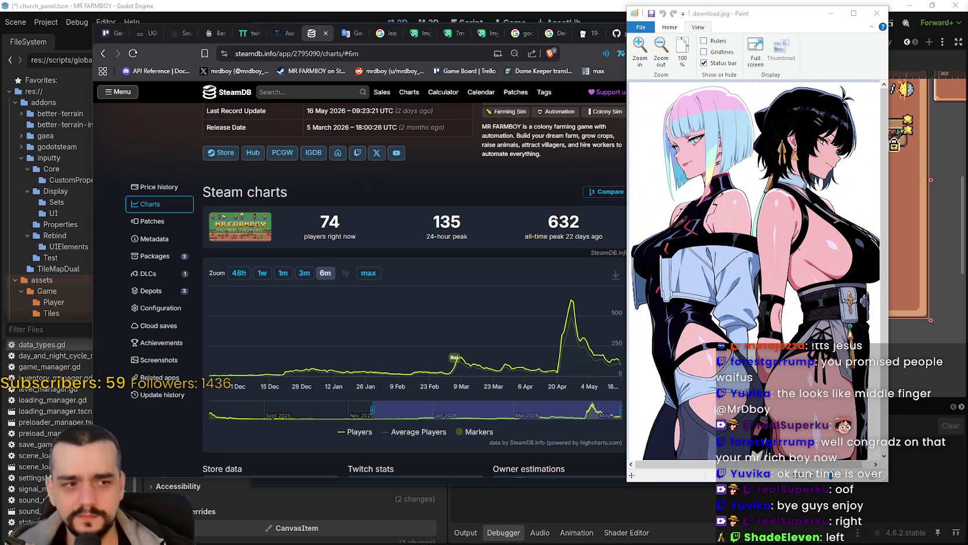
click(890, 327)
mouse_move(891, 327)
mouse_down()
mouse_move(905, 330)
mouse_move(897, 332)
mouse_up()
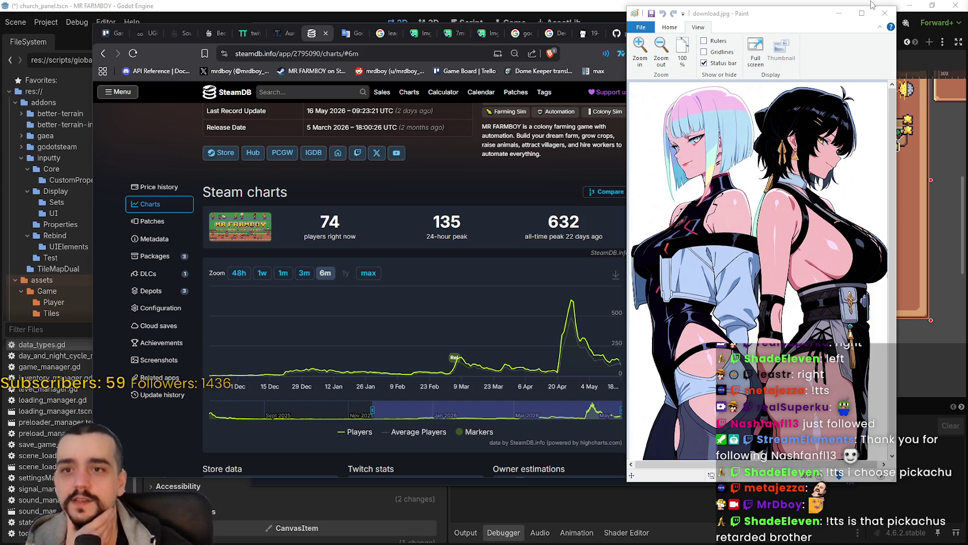
Close Paint and minimise the browser and Steam to reach the Godot editor
key(alt+F4)
scroll(666, 314, down, 1)
scroll(689, 291, up, 2)
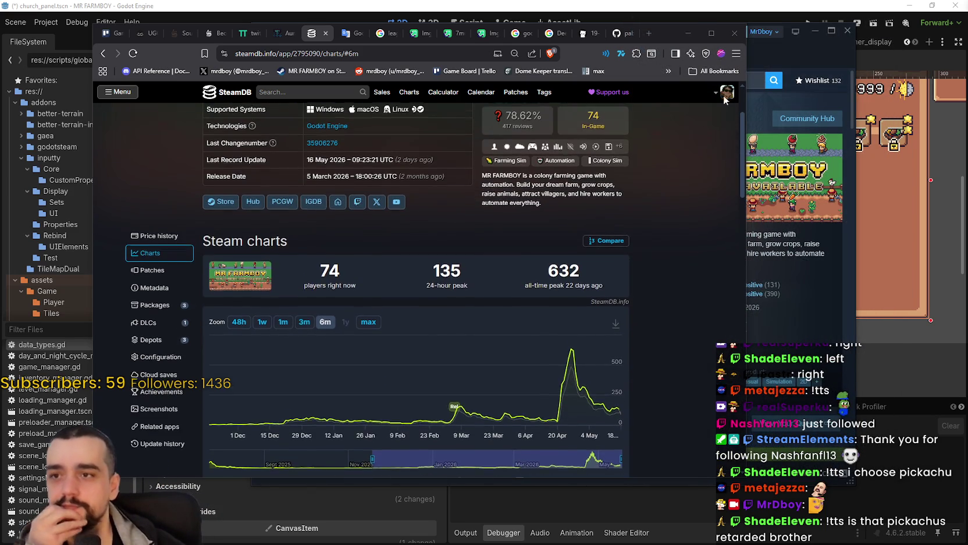
click(689, 33)
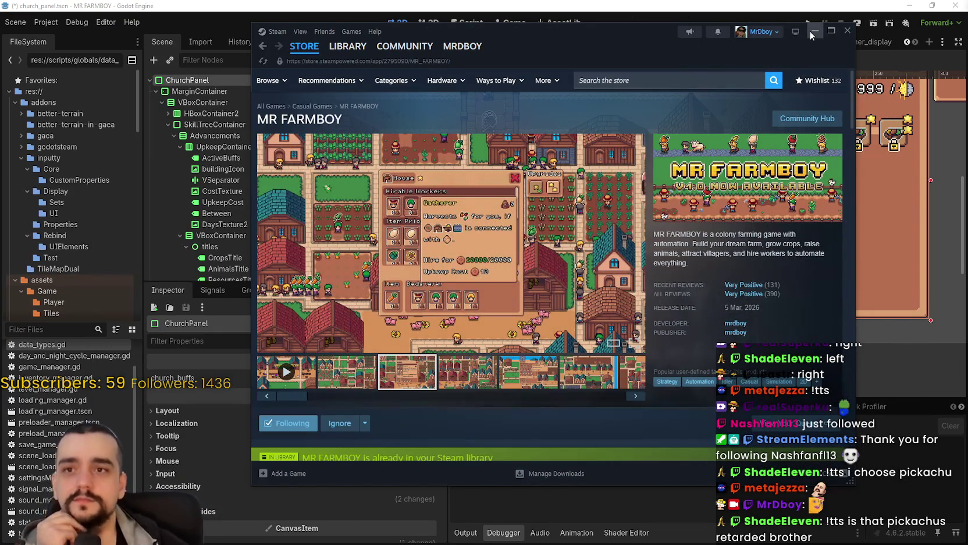
click(811, 31)
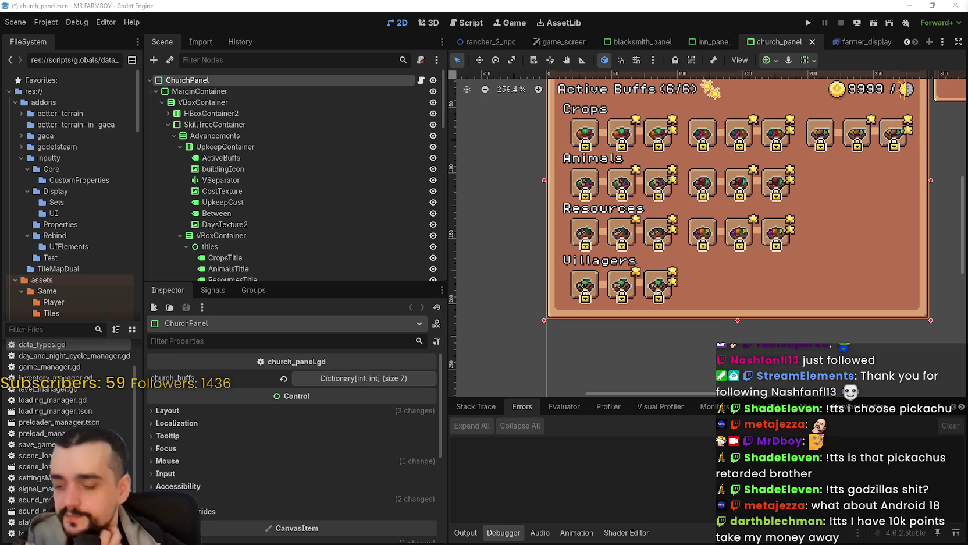
scroll(733, 295, down, 2)
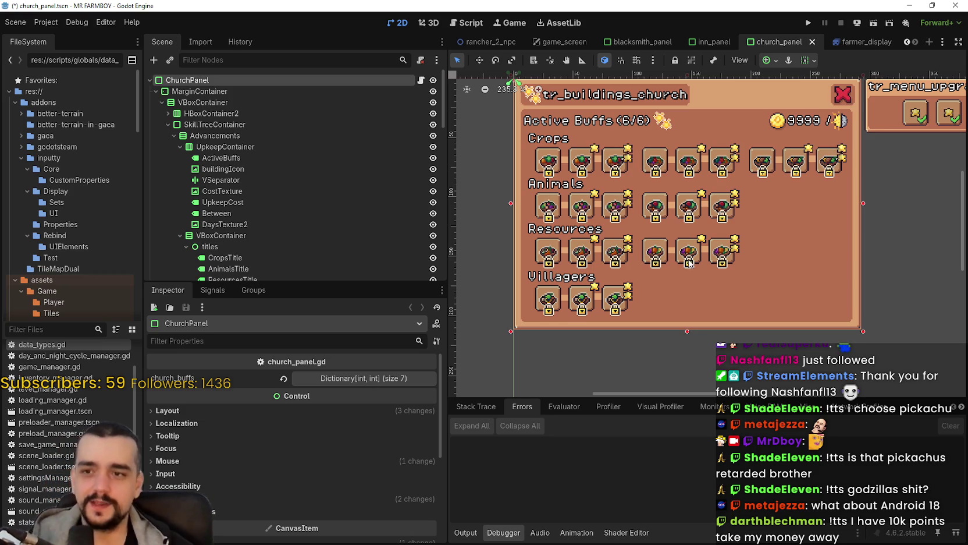
scroll(689, 264, up, 1)
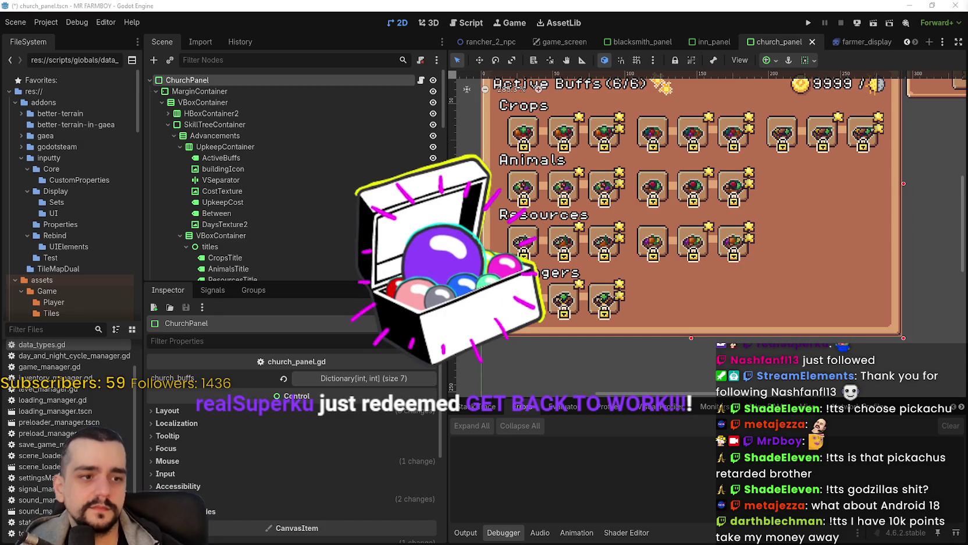
scroll(562, 249, down, 1)
scroll(563, 249, down, 1)
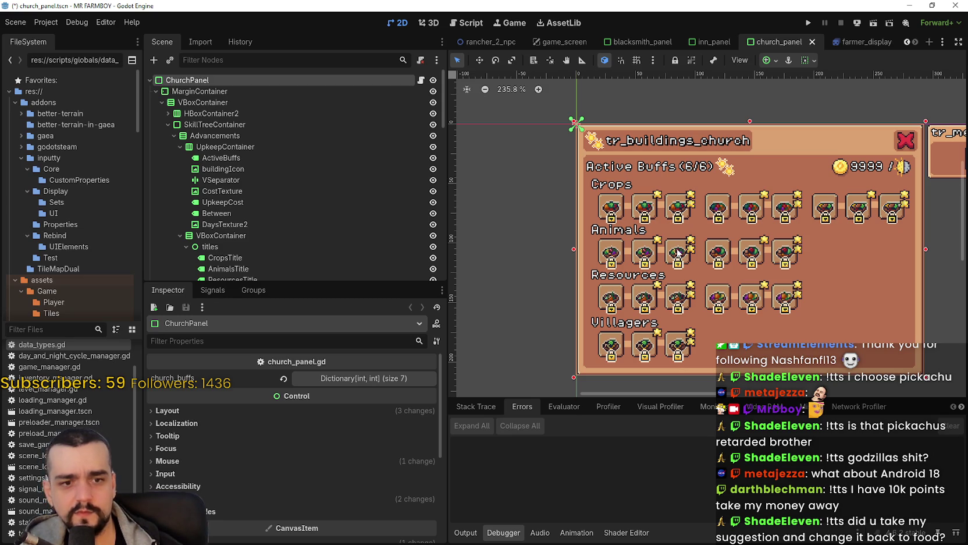
scroll(678, 253, up, 4)
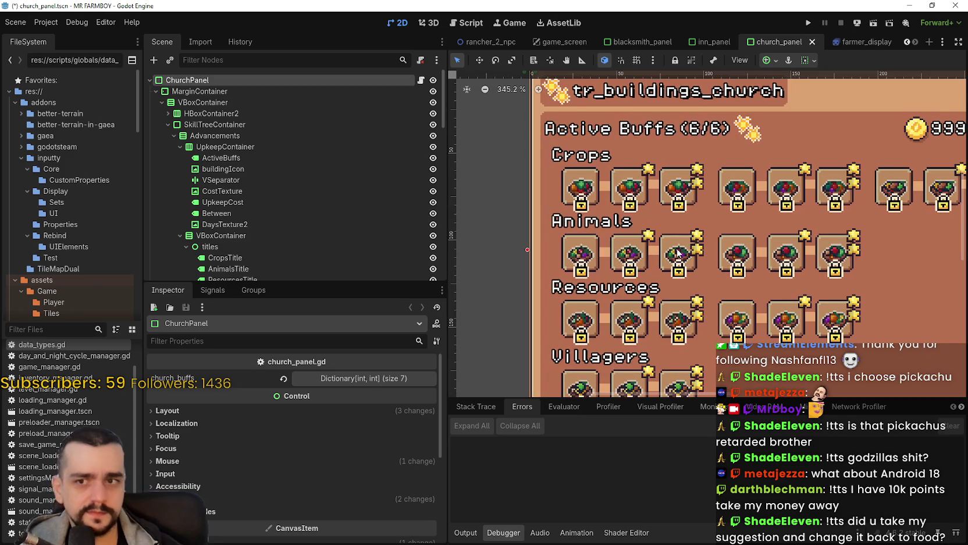
scroll(630, 263, down, 3)
scroll(630, 263, up, 3)
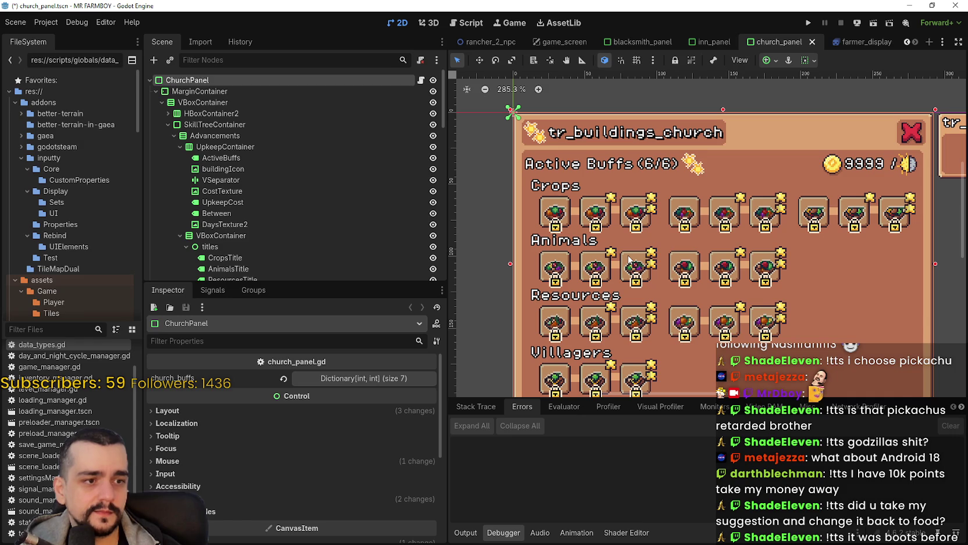
scroll(629, 260, up, 1)
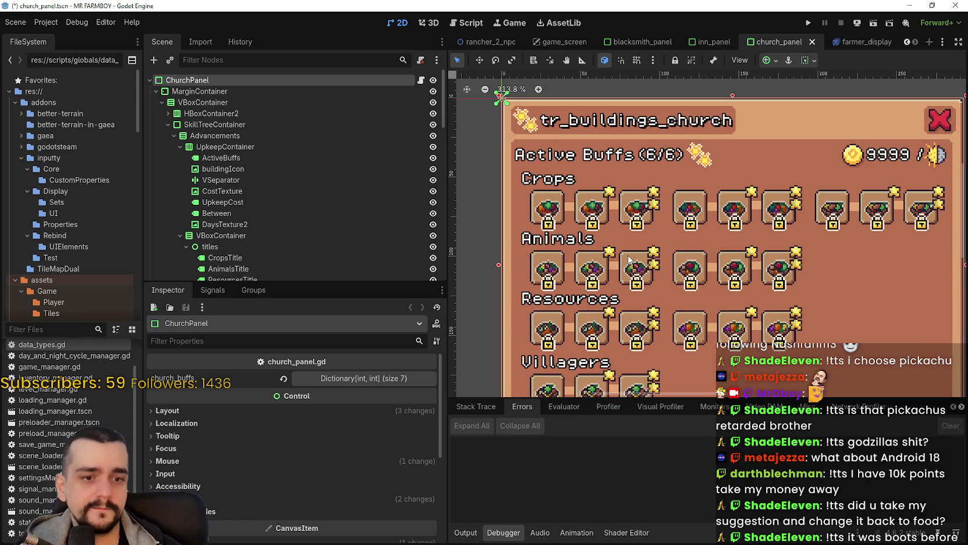
scroll(629, 260, down, 2)
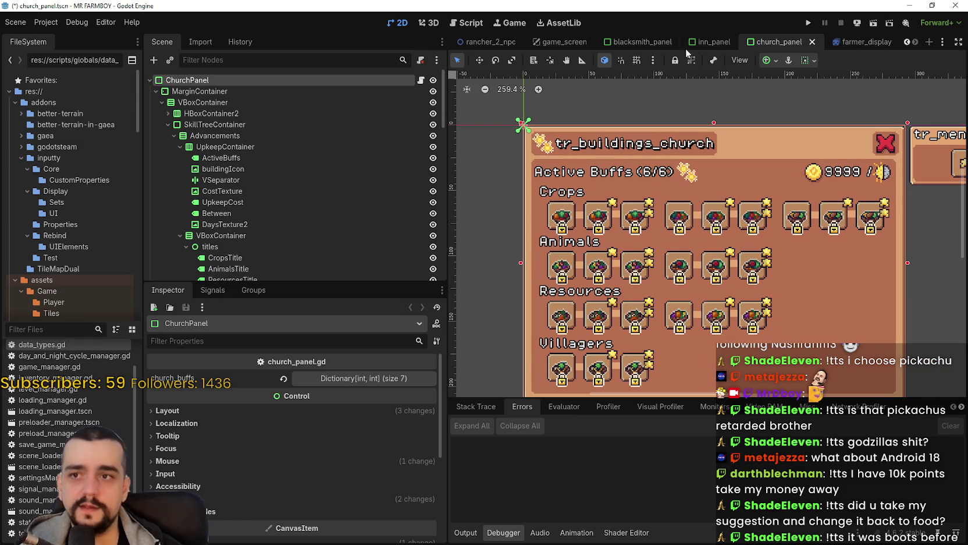
click(643, 43)
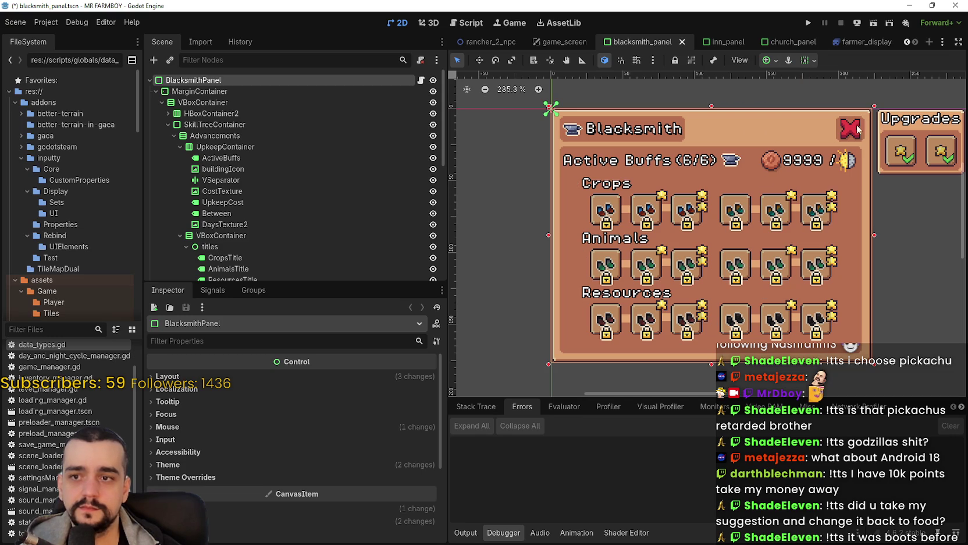
click(799, 42)
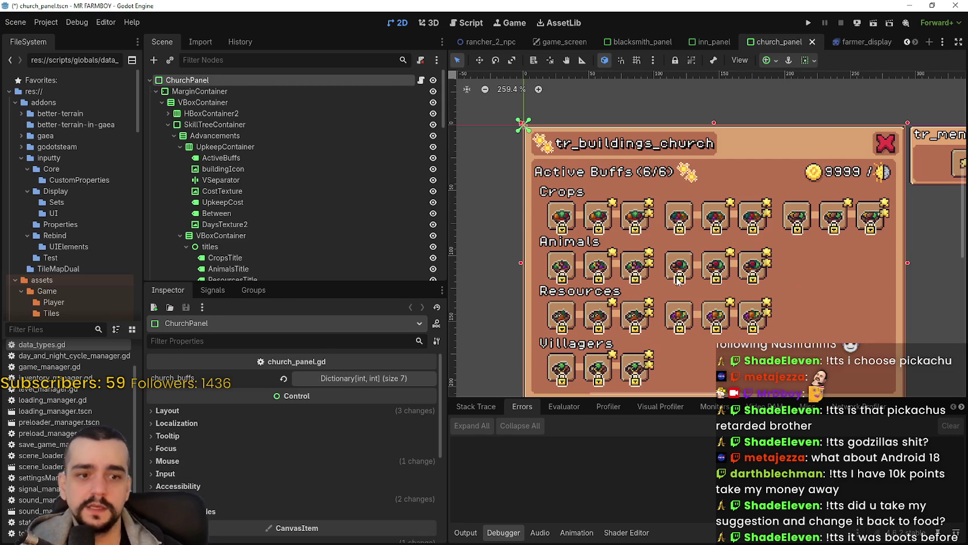
scroll(678, 281, down, 3)
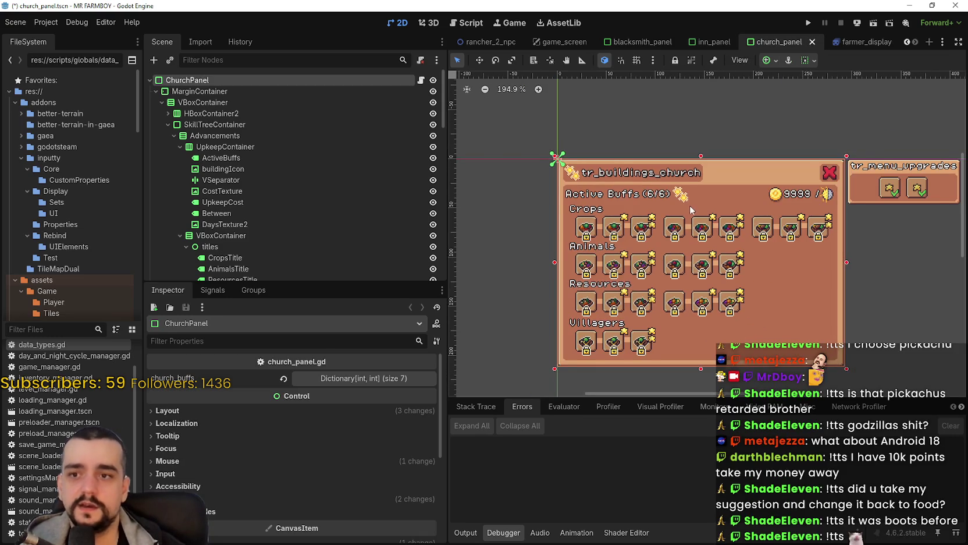
scroll(704, 222, up, 1)
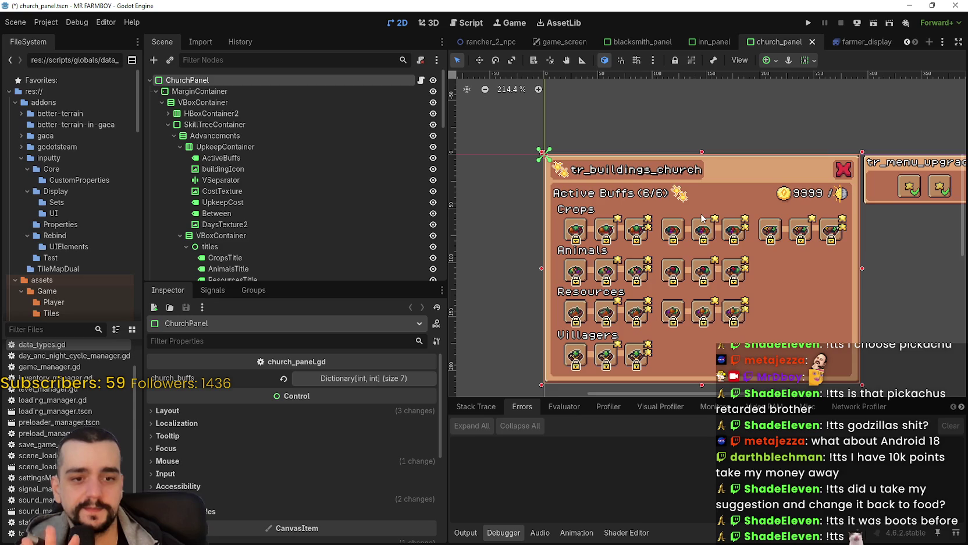
scroll(703, 217, down, 1)
scroll(702, 218, up, 2)
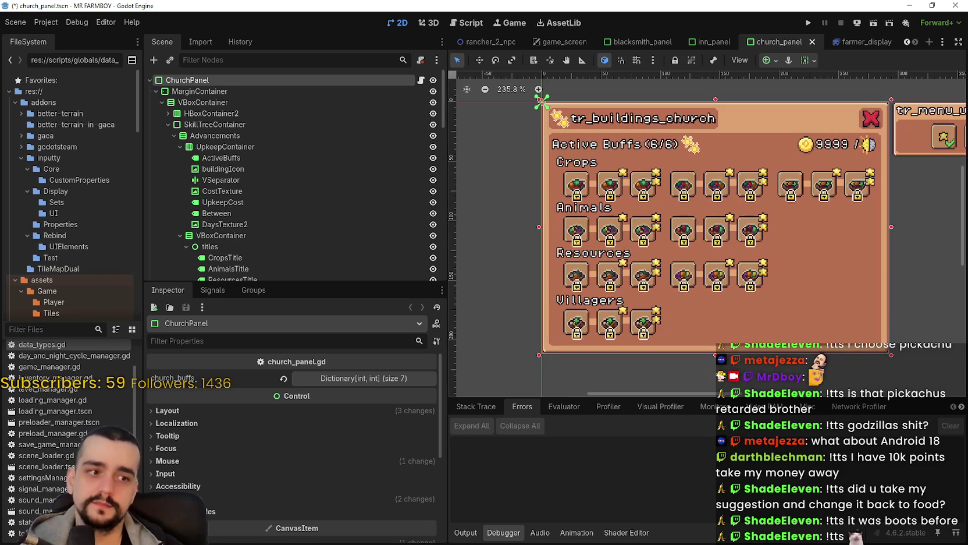
Save the scene, run MR FARMBOY, and continue from the first save slot
scroll(715, 274, up, 2)
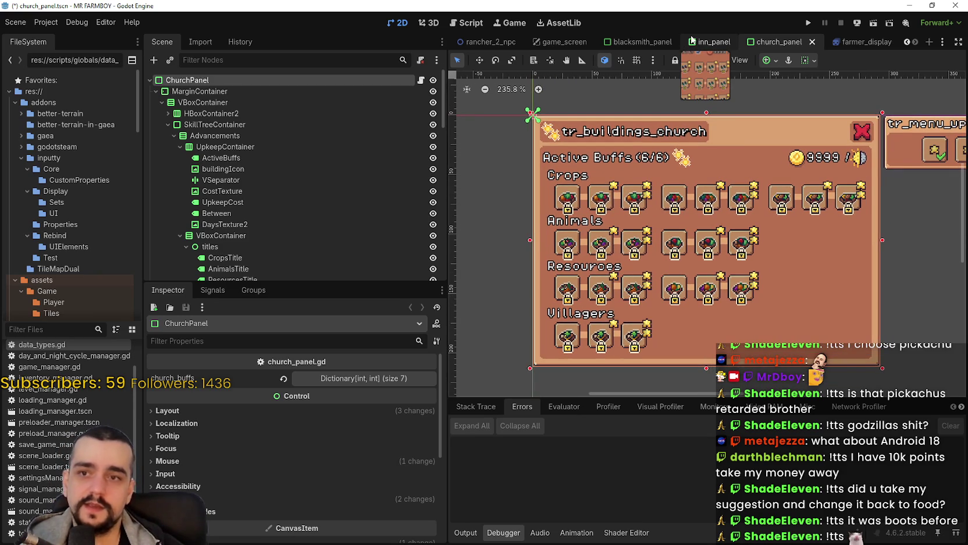
click(810, 24)
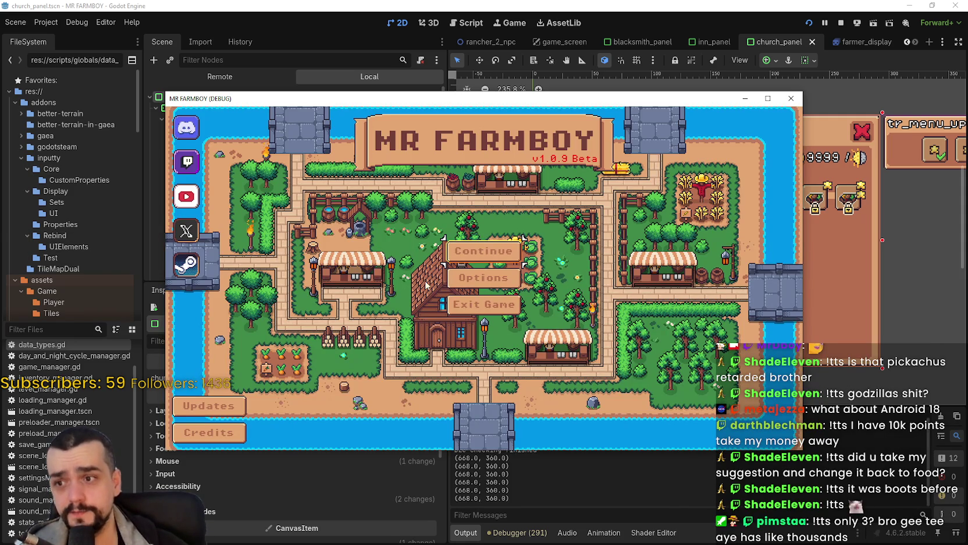
click(466, 251)
click(434, 240)
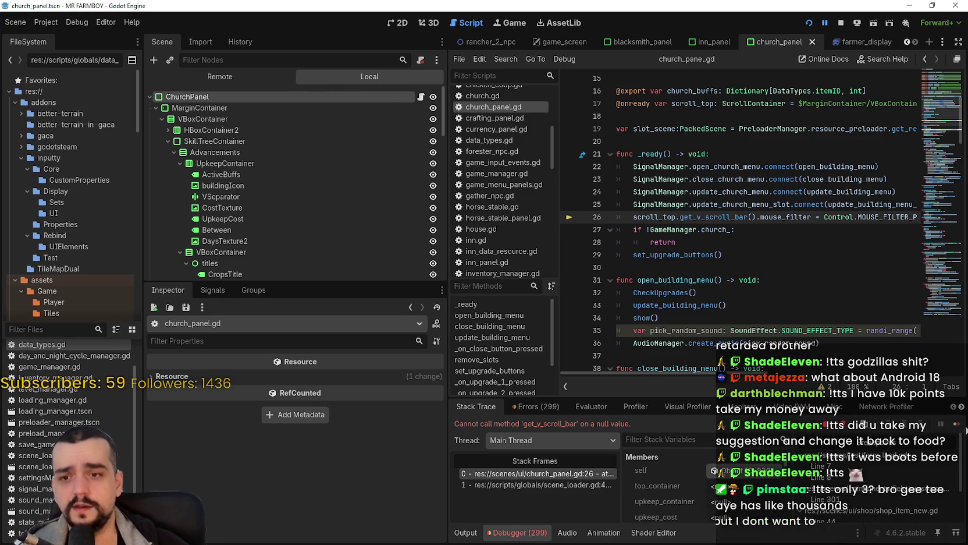
key(F12)
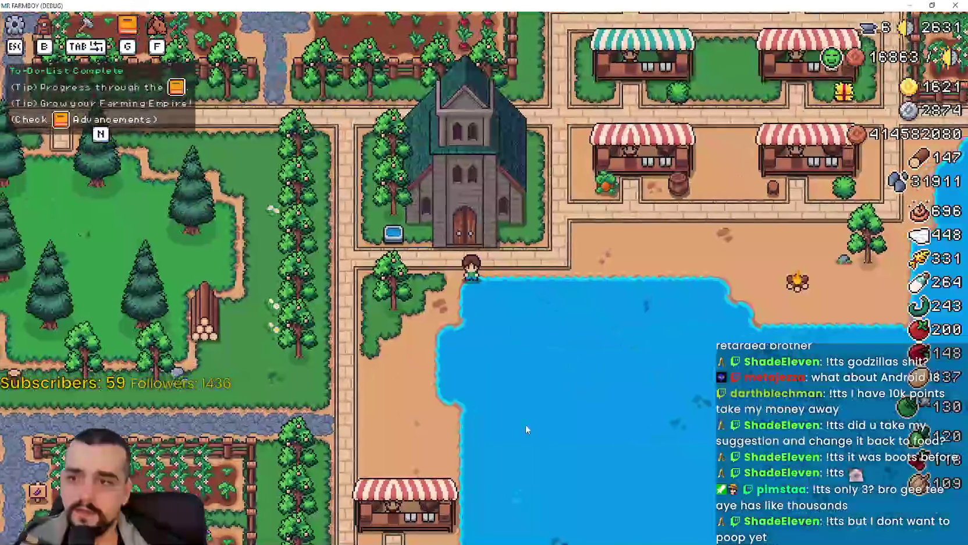
Walk the farmer down and left through town to the Inn
key(s)
key(a)
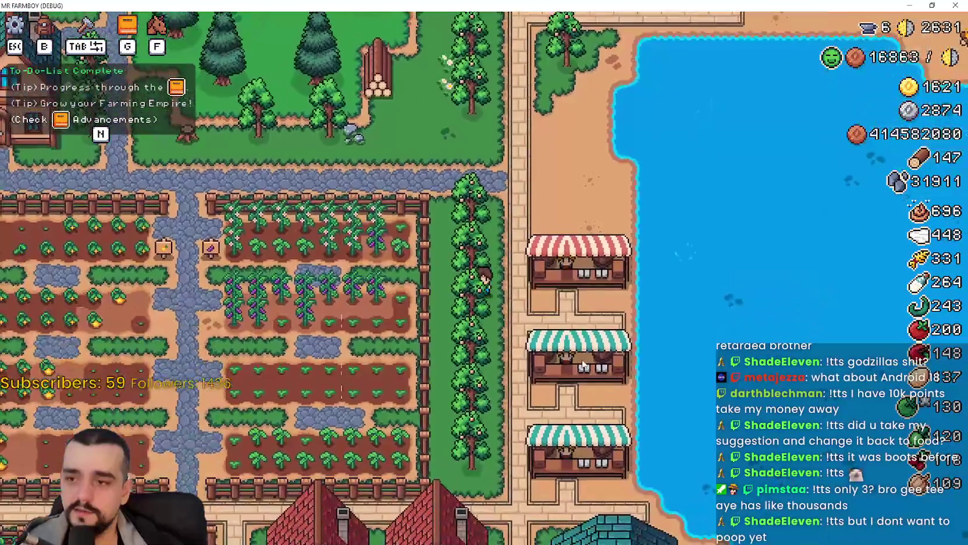
key(s)
key(s)
key(s)
key(a)
key(a)
key(a)
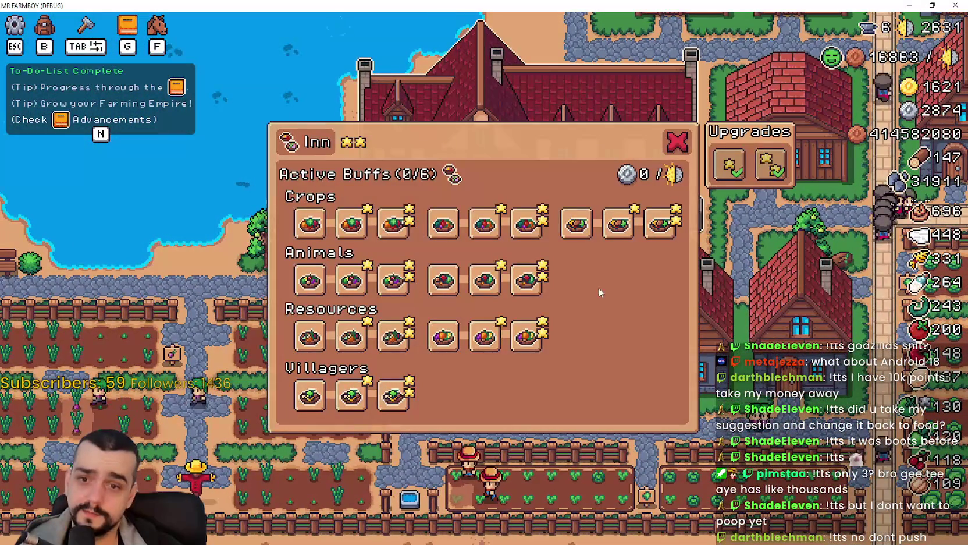
Activate three Crops, two Animals and the Miner Dishes buffs for 6/6, then close the Inn panel
mouse_move(380, 227)
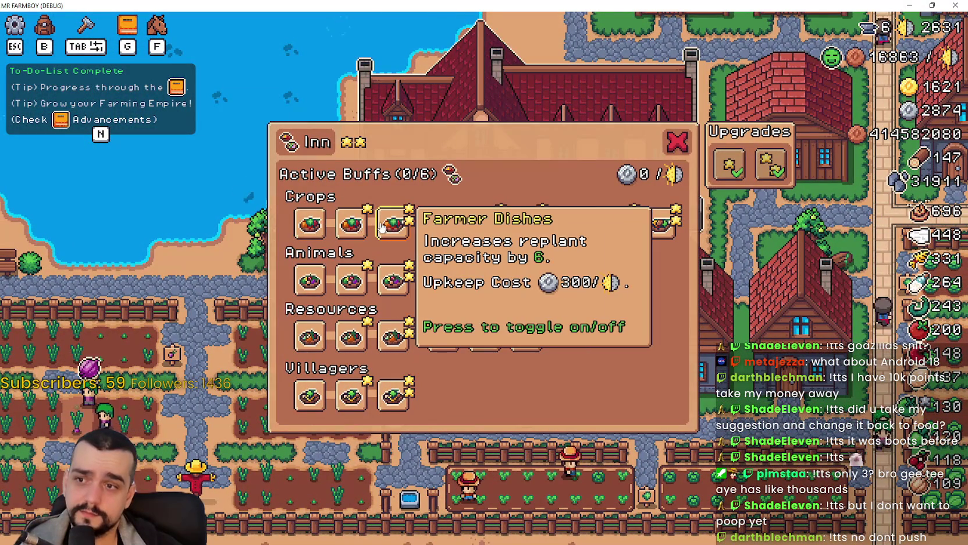
mouse_move(449, 227)
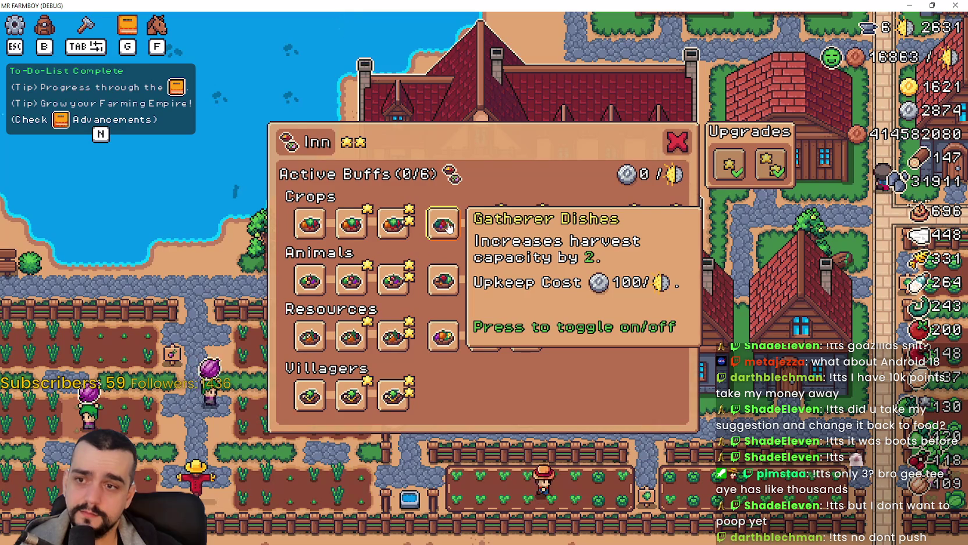
mouse_move(569, 230)
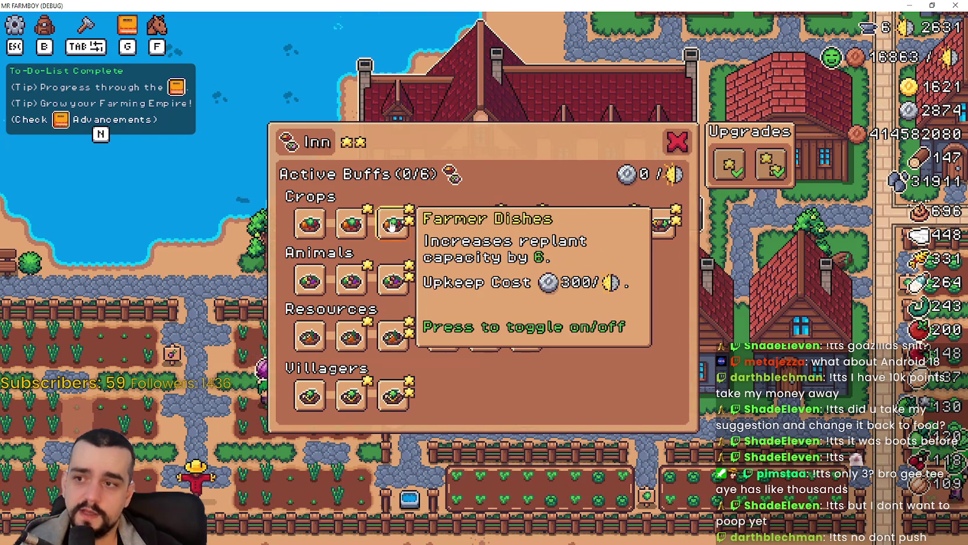
click(351, 224)
click(484, 224)
click(618, 224)
click(484, 279)
click(350, 279)
click(492, 335)
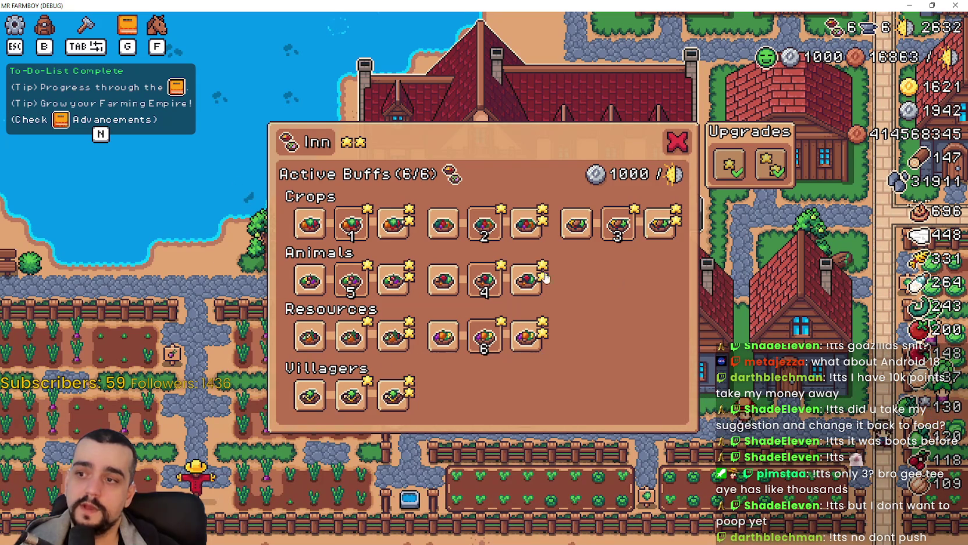
click(677, 141)
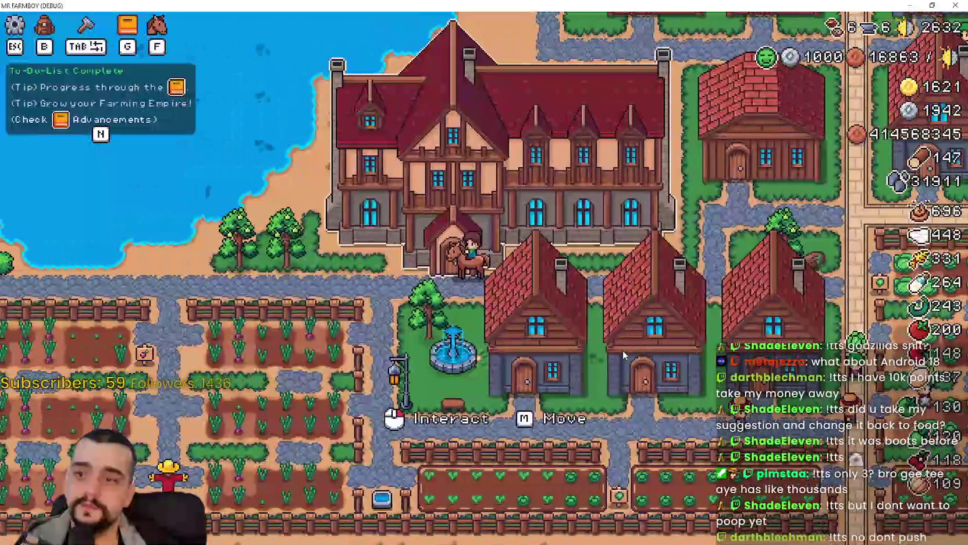
click(655, 265)
click(672, 143)
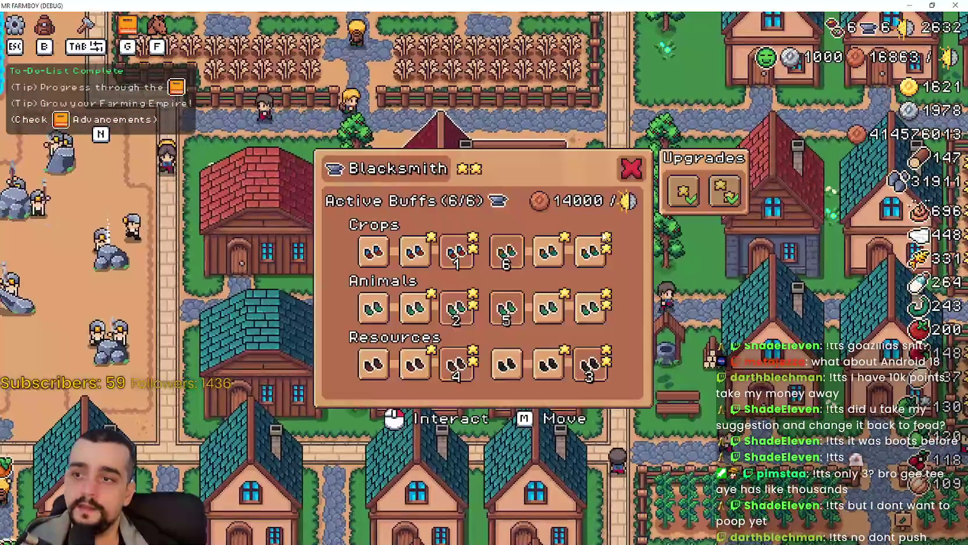
mouse_move(417, 262)
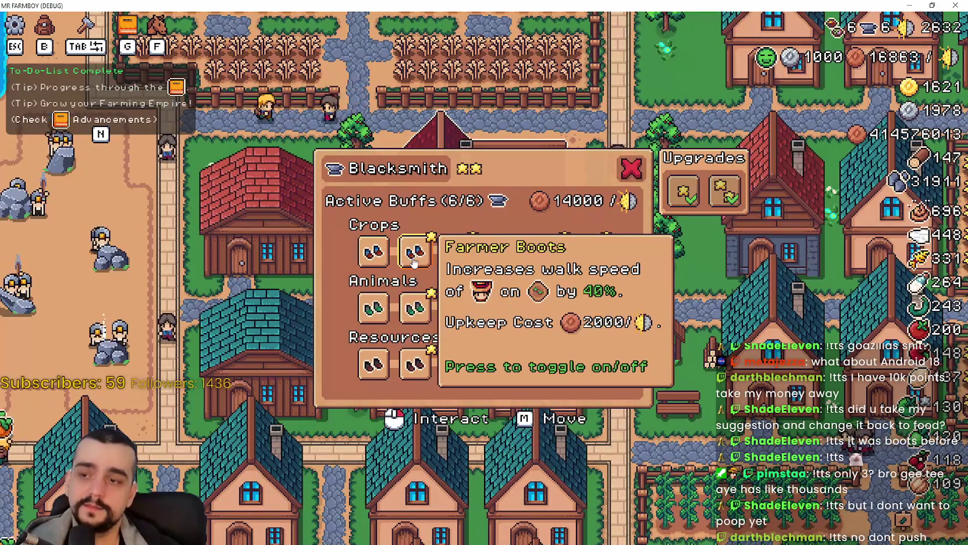
mouse_move(574, 264)
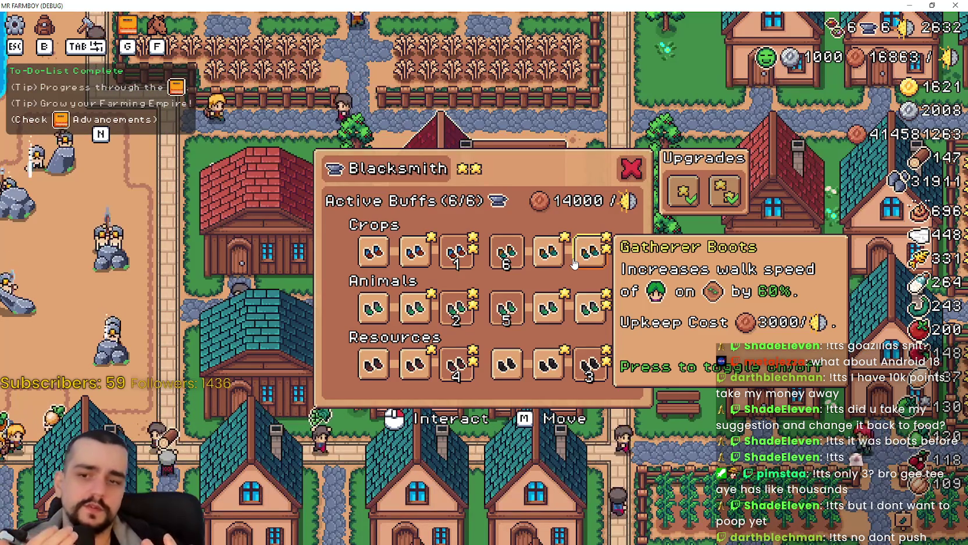
click(631, 168)
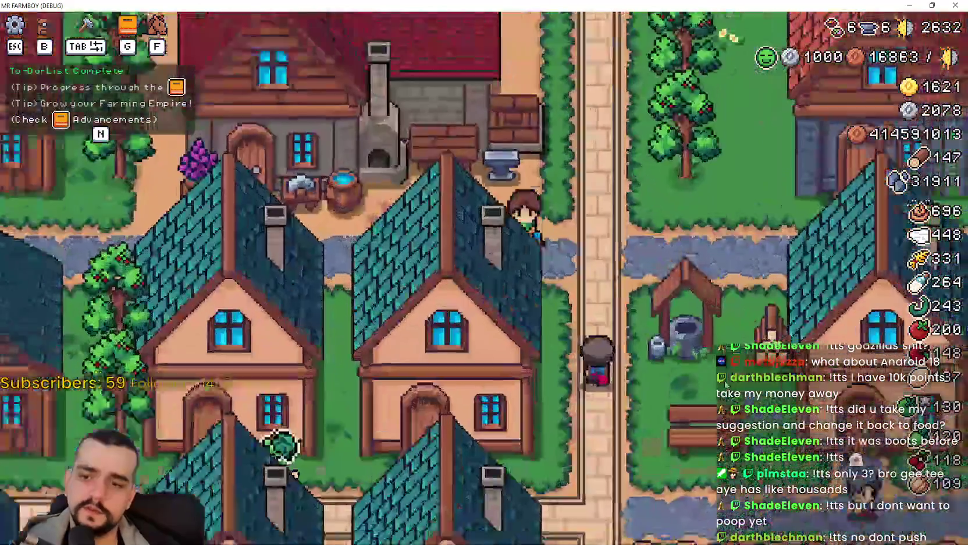
Ride south through the crop field, then back north into the village
key(s)
key(a)
key(a)
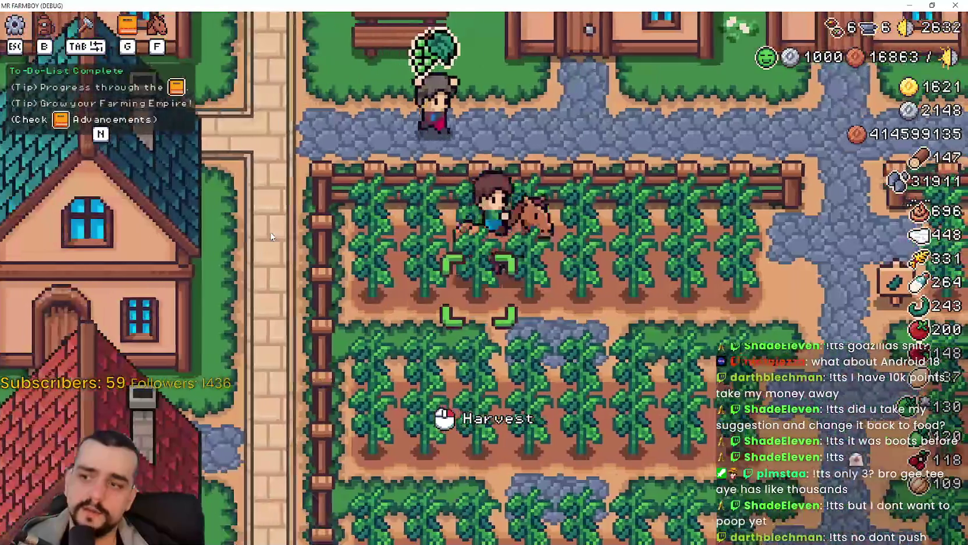
key(d)
key(s)
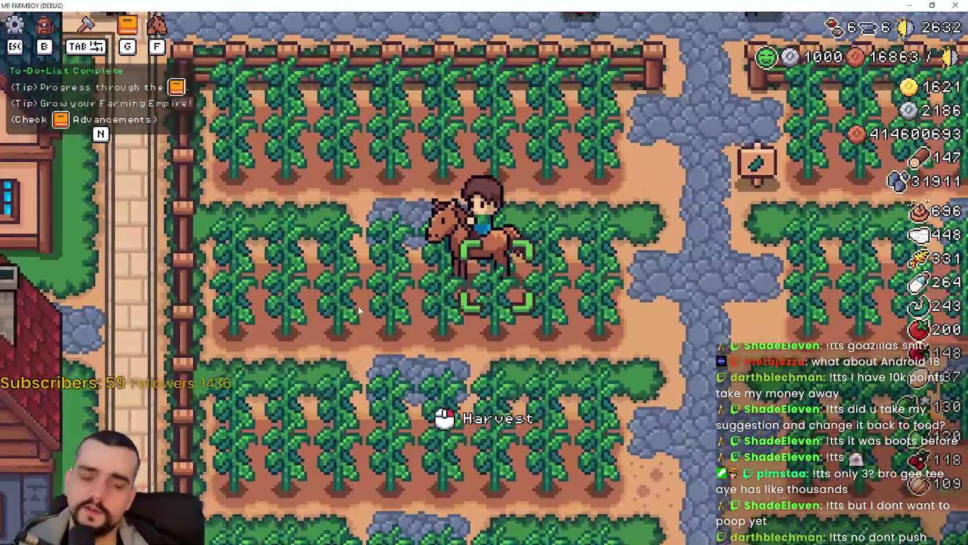
key(w)
key(a)
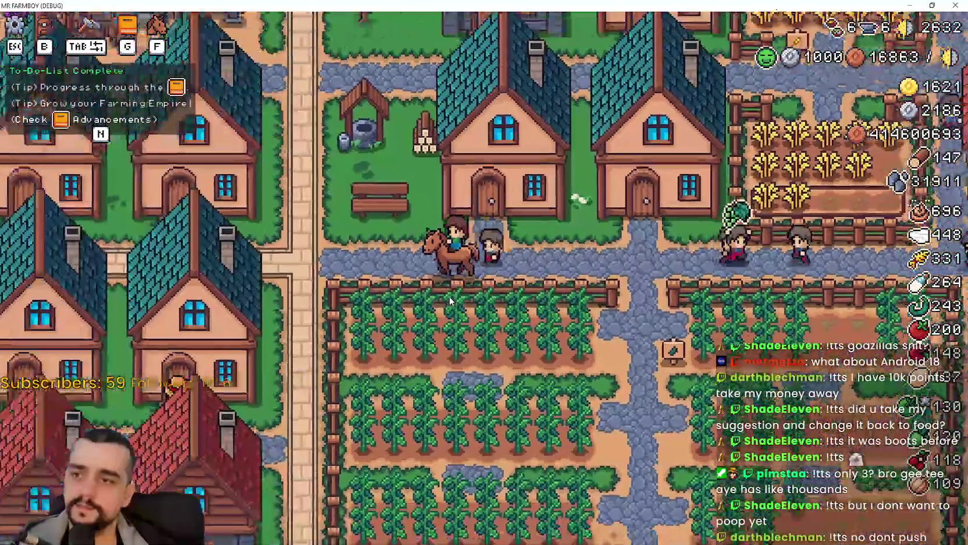
key(w)
Ride west along the farm fence, past the market square, to the church door
key(a)
scroll(496, 307, down, 3)
key(a)
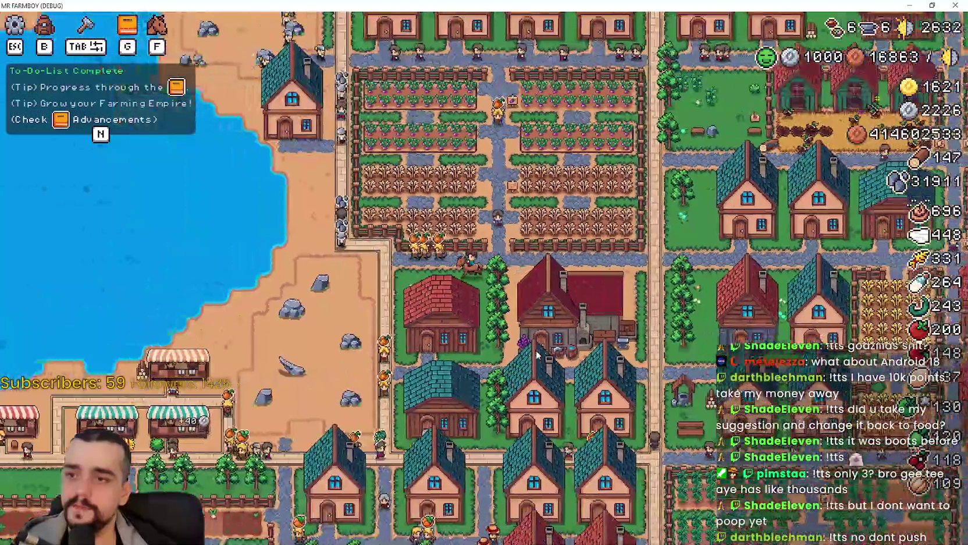
scroll(357, 149, up, 4)
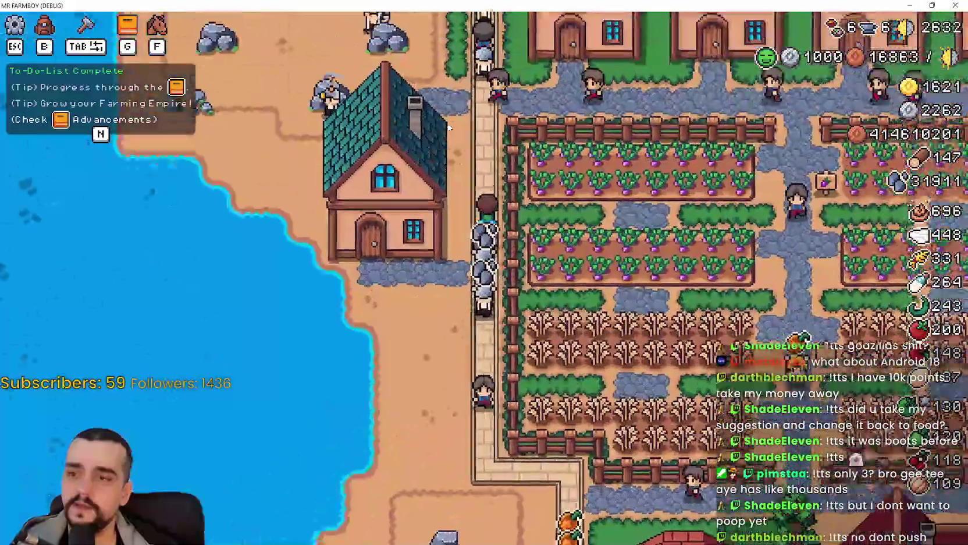
scroll(447, 122, down, 4)
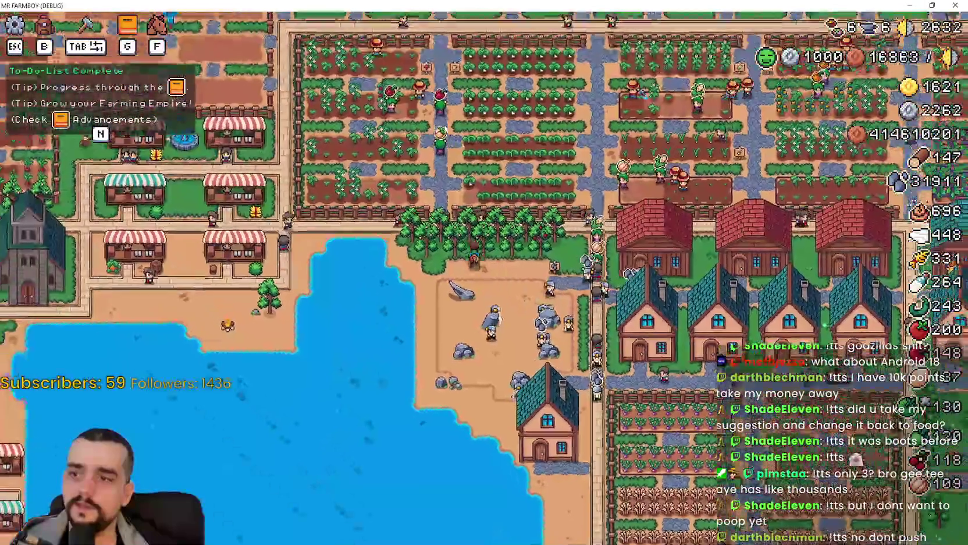
scroll(443, 133, up, 3)
key(a)
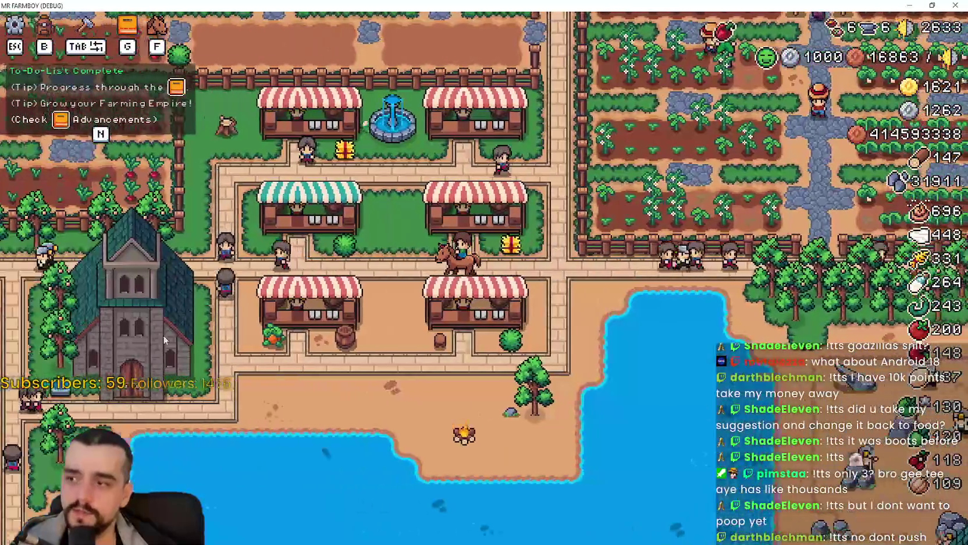
key(s)
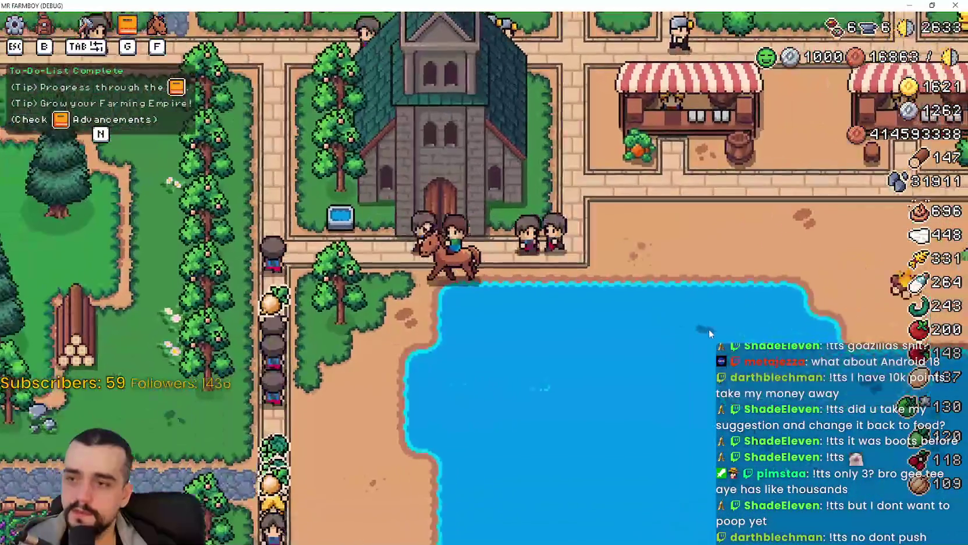
Enter the church to view the Temple's 6/6 blessing slots, then close the Temple panel
key(w)
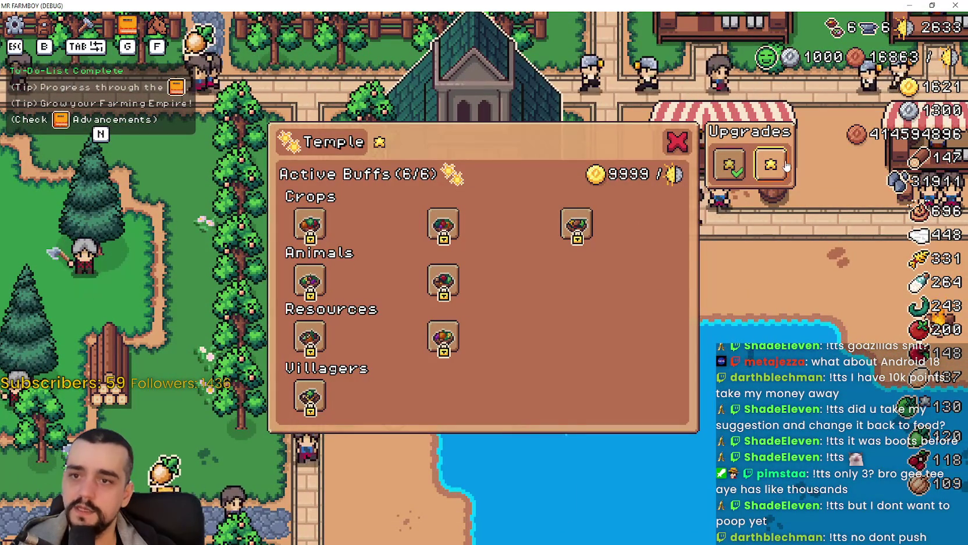
key(Escape)
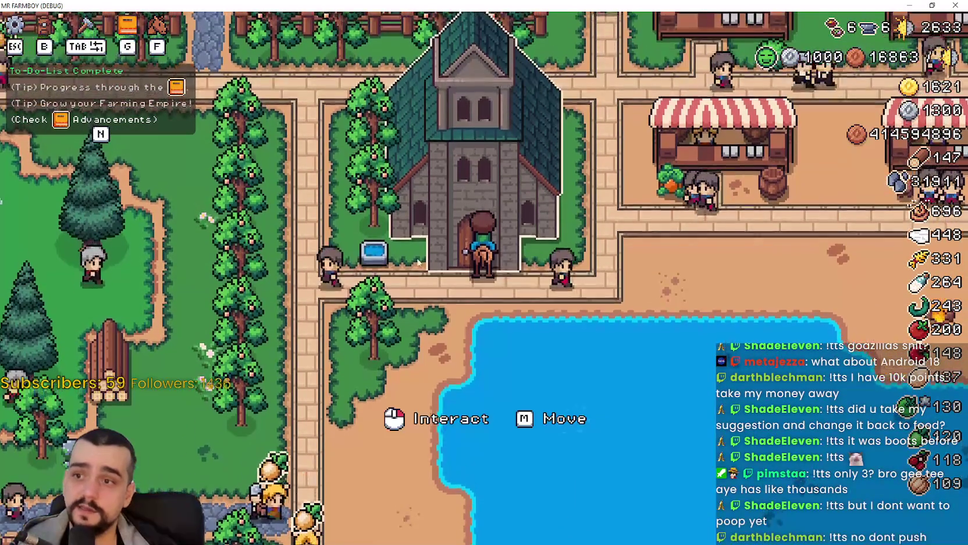
click(353, 272)
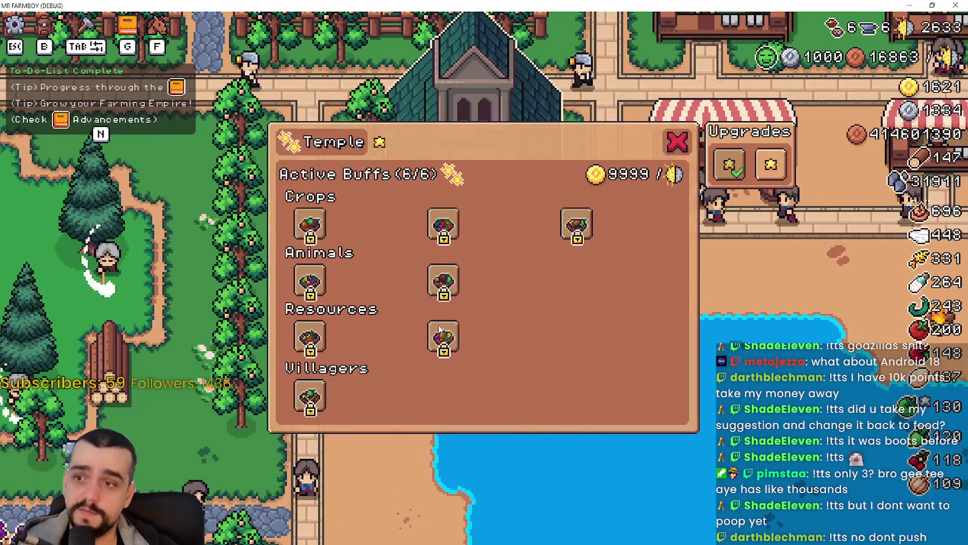
key(Escape)
Ride east to the market square, then exit fullscreen and close the game to end the debug run
key(d)
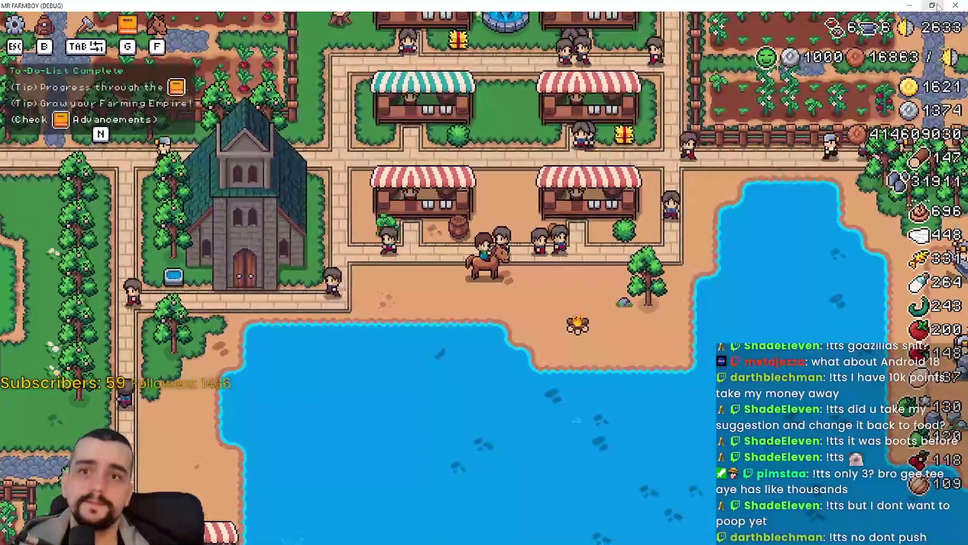
click(932, 5)
click(841, 22)
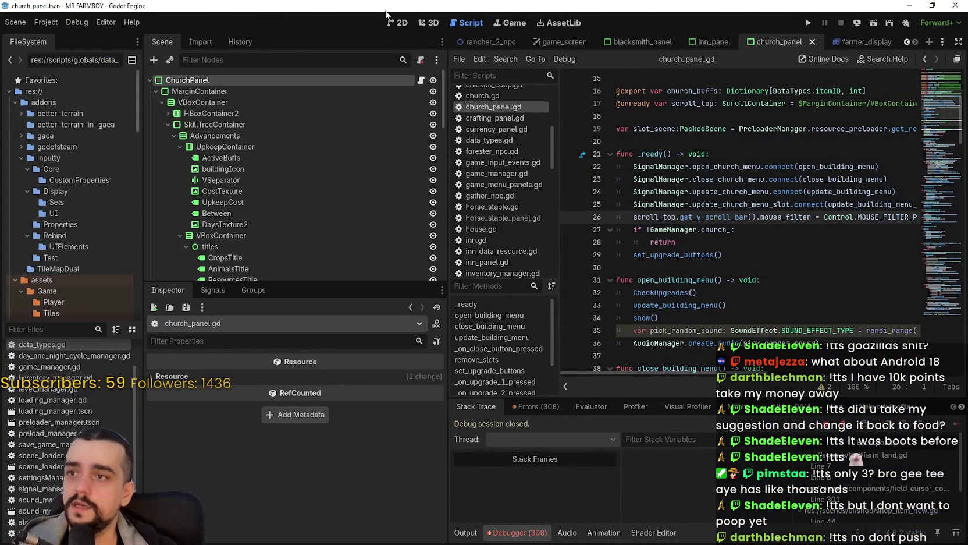
In the 2D view, select the GoldCropsBlessing slot and expand its Data properties
click(400, 23)
scroll(705, 237, up, 3)
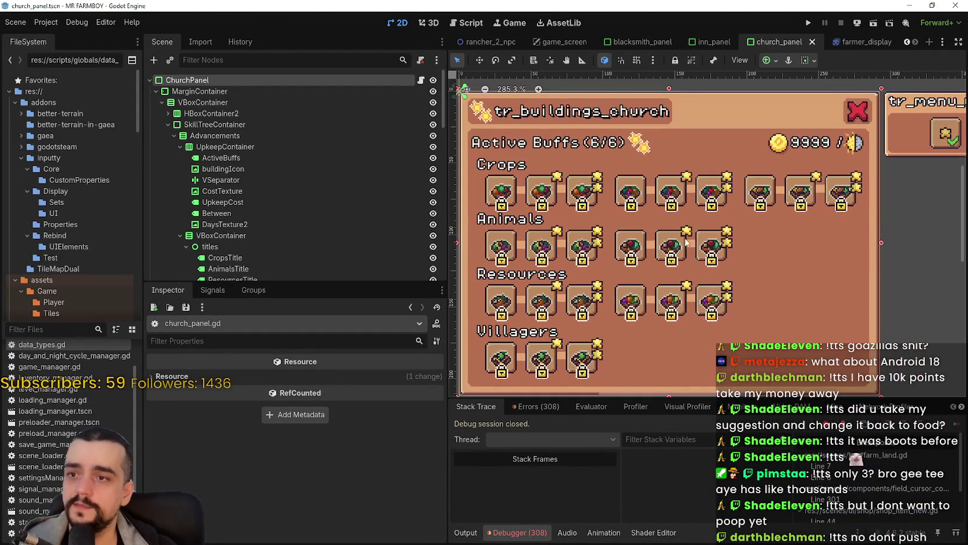
scroll(485, 174, up, 2)
scroll(285, 210, down, 5)
scroll(284, 205, down, 5)
click(283, 164)
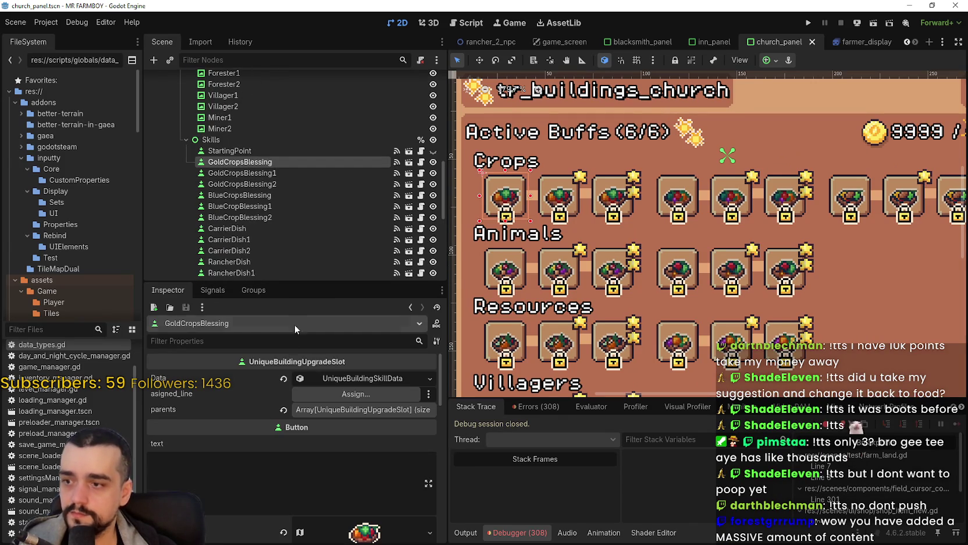
drag(306, 285, 306, 175)
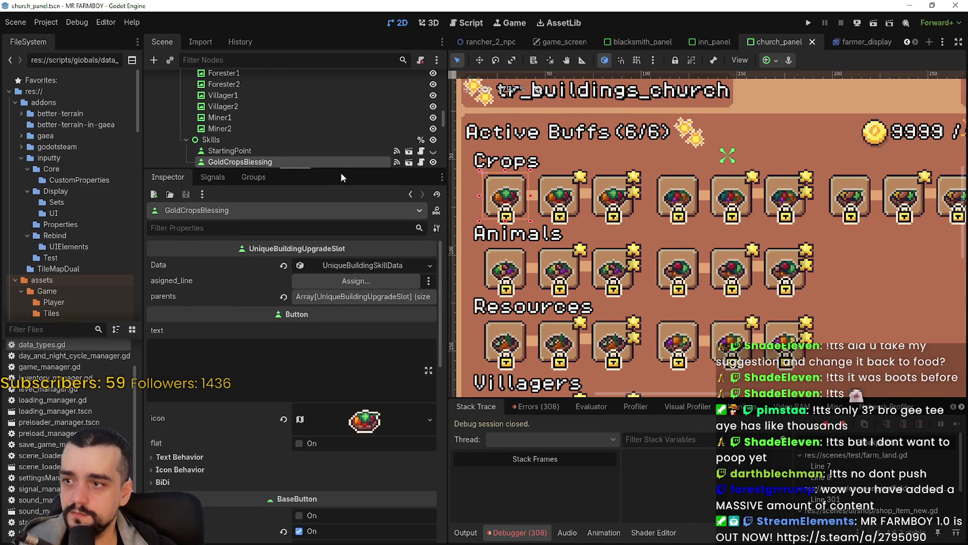
click(340, 270)
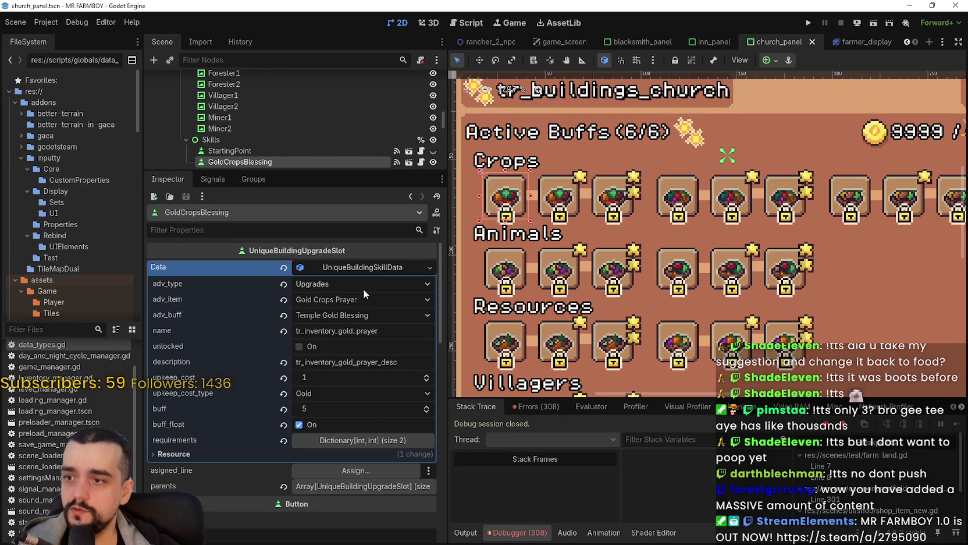
scroll(352, 411, down, 3)
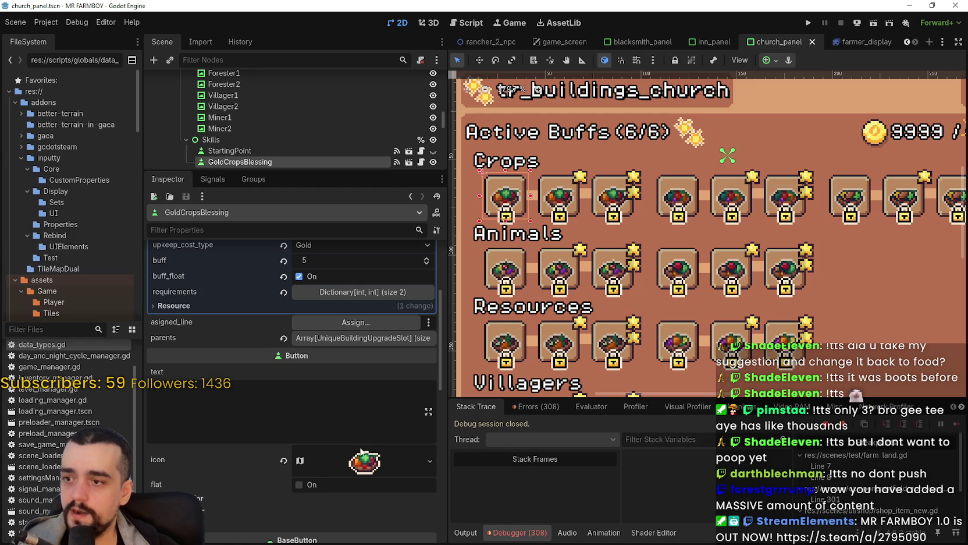
Edit the slot's icon AtlasTexture and open its Region Editor
right_click(363, 462)
click(335, 458)
click(336, 462)
scroll(318, 420, down, 3)
click(293, 437)
scroll(511, 268, down, 6)
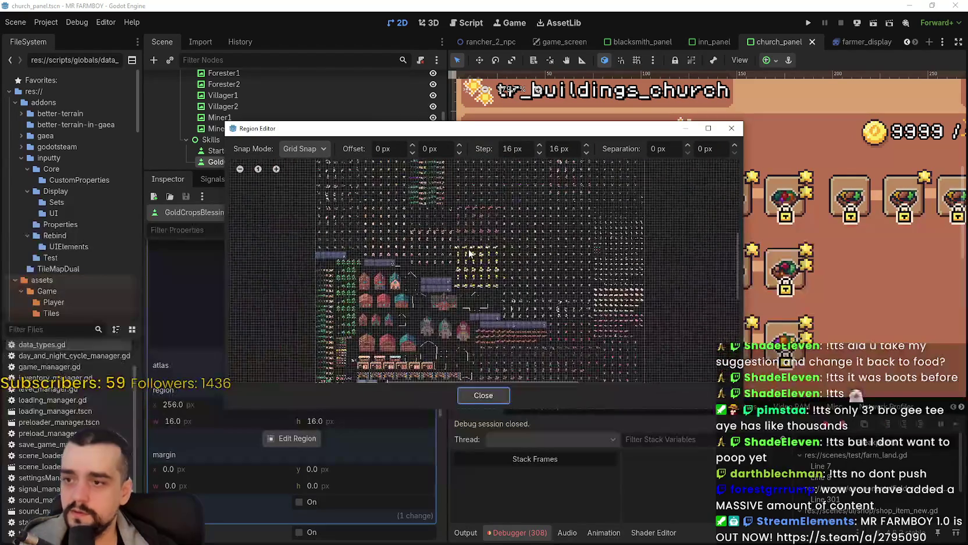
Pick the golden sun tile at region 288, 1728 as the GoldCropsBlessing icon
scroll(484, 283, up, 8)
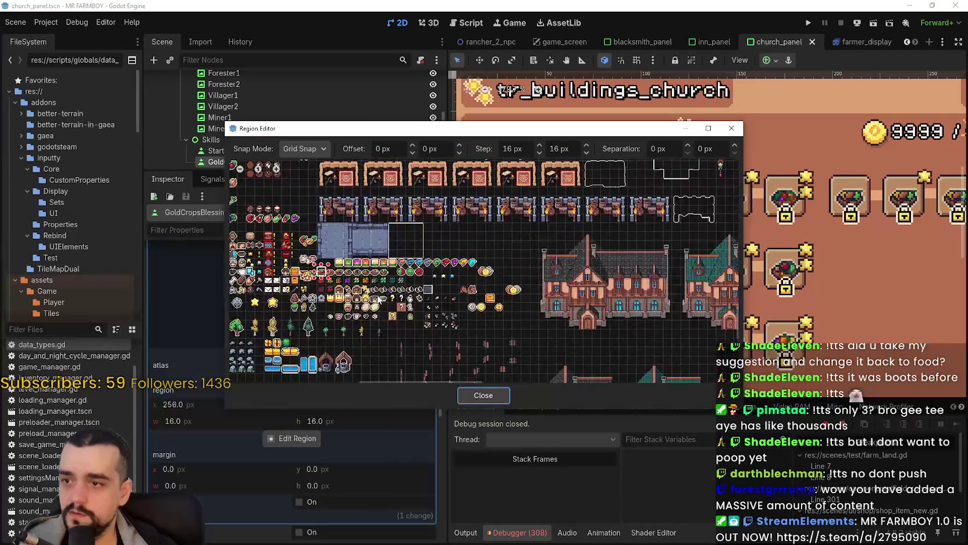
scroll(567, 325, up, 2)
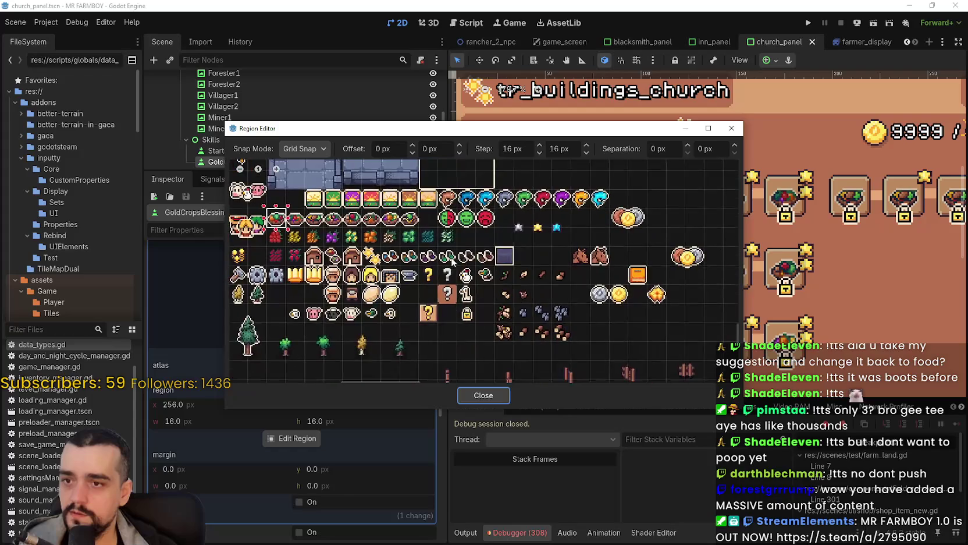
scroll(407, 244, up, 3)
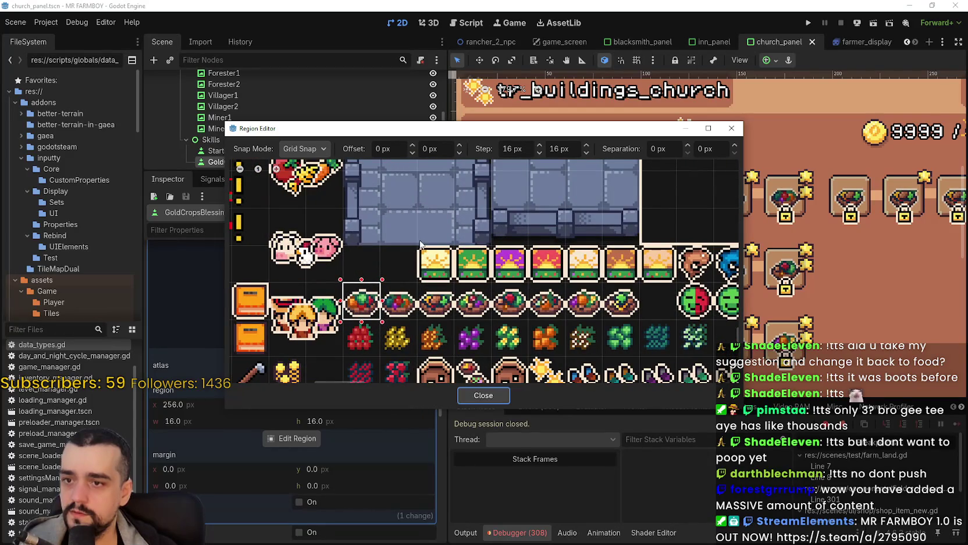
click(483, 396)
Copy the golden sun icon texture, then select the GoldCropsBlessing1 slot
scroll(540, 151, up, 3)
scroll(236, 420, up, 3)
scroll(236, 421, up, 2)
click(364, 386)
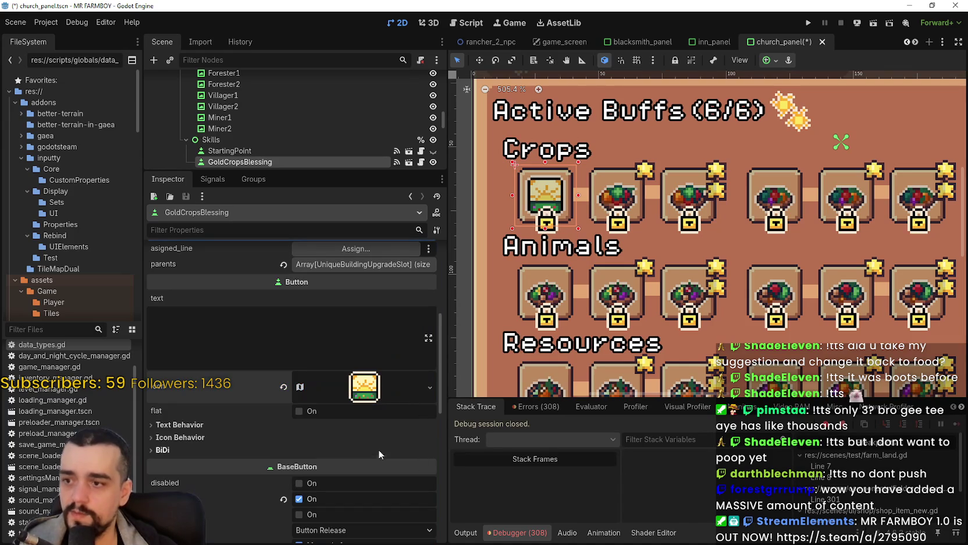
right_click(365, 399)
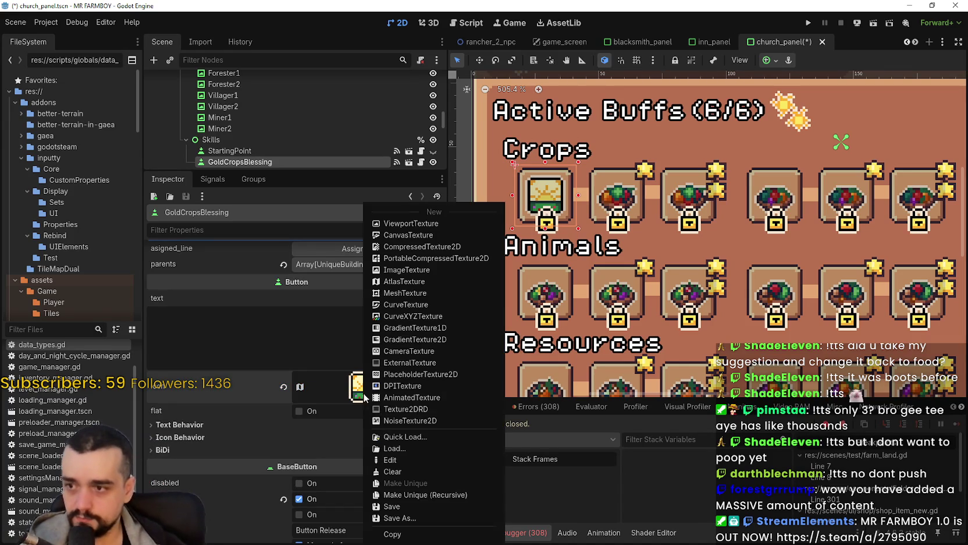
click(406, 535)
scroll(261, 128, down, 2)
click(242, 128)
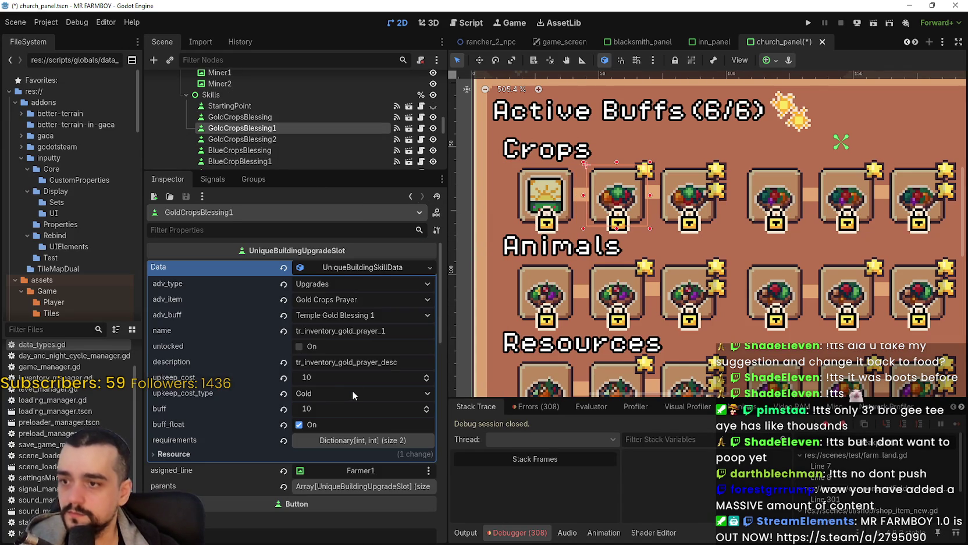
Paste the golden sun icon onto GoldCropsBlessing1 and GoldCropsBlessing2
click(343, 267)
right_click(346, 427)
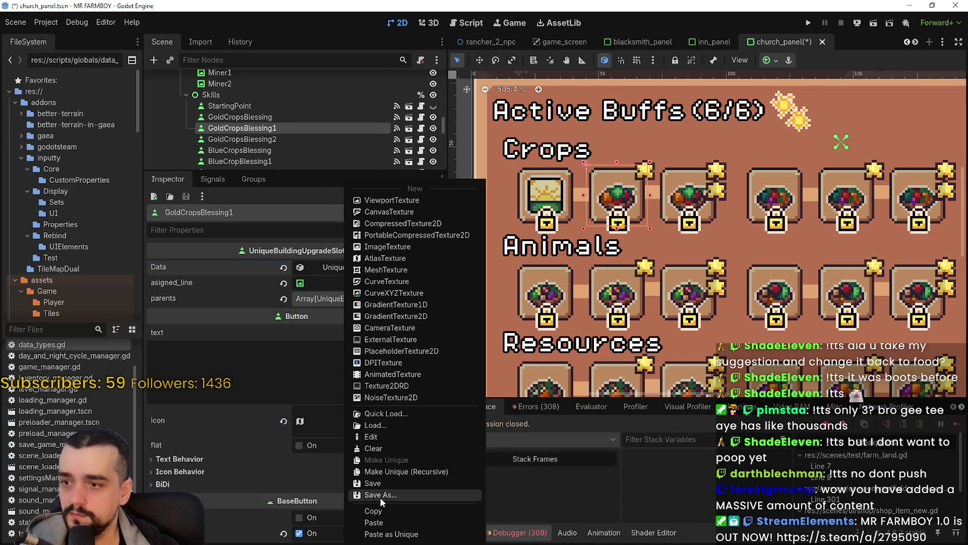
click(388, 528)
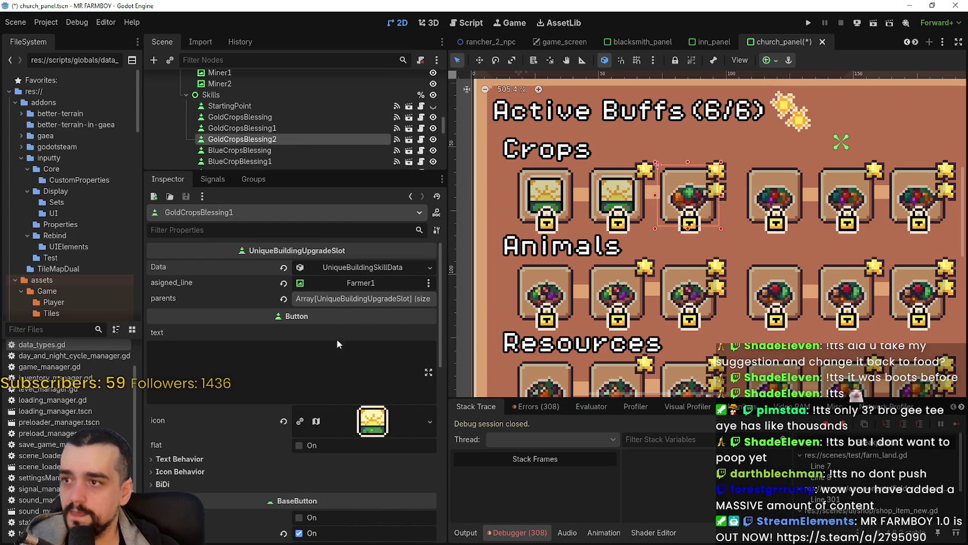
click(363, 266)
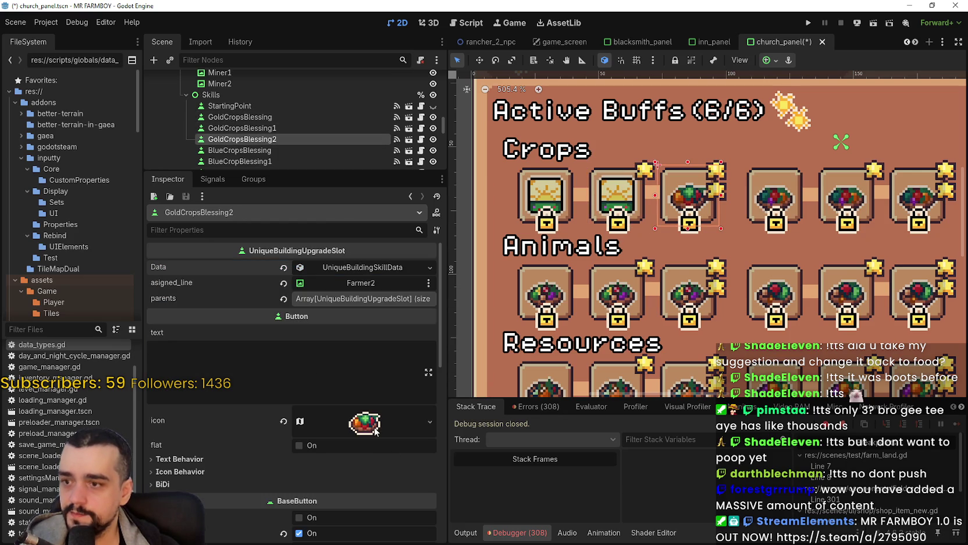
right_click(375, 431)
click(404, 522)
Save the church_panel scene and select the BlueCropsBlessing slot
scroll(640, 233, down, 3)
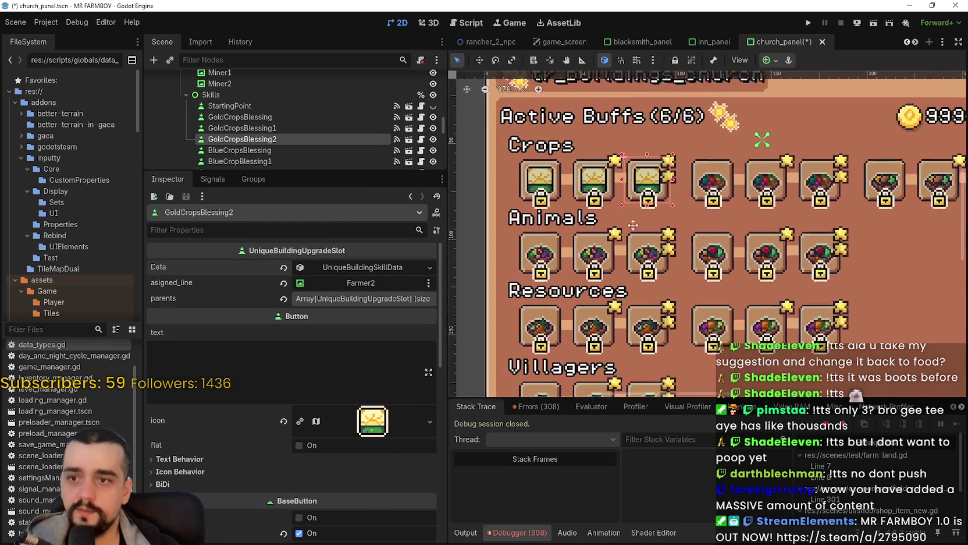
key(ctrl+s)
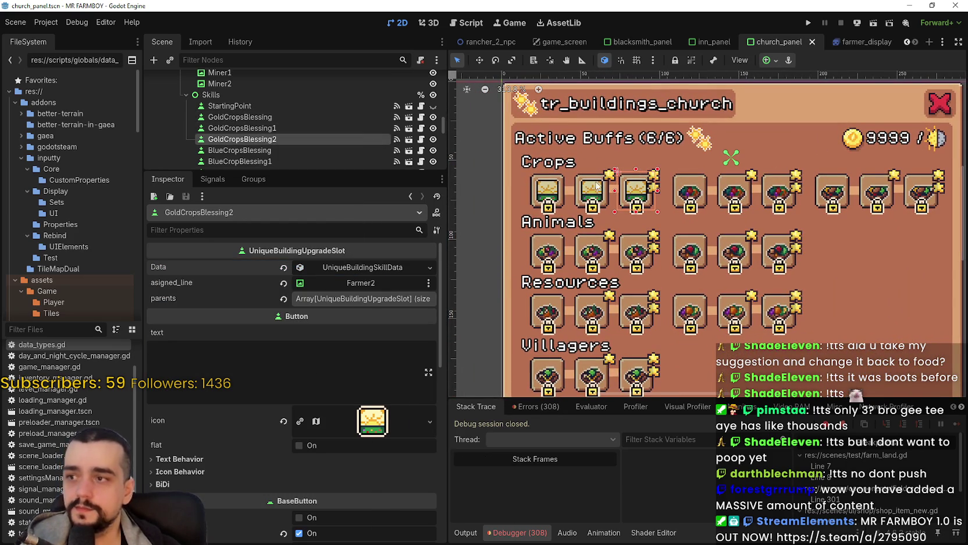
scroll(350, 132, down, 2)
click(297, 126)
scroll(349, 419, down, 2)
scroll(353, 347, down, 5)
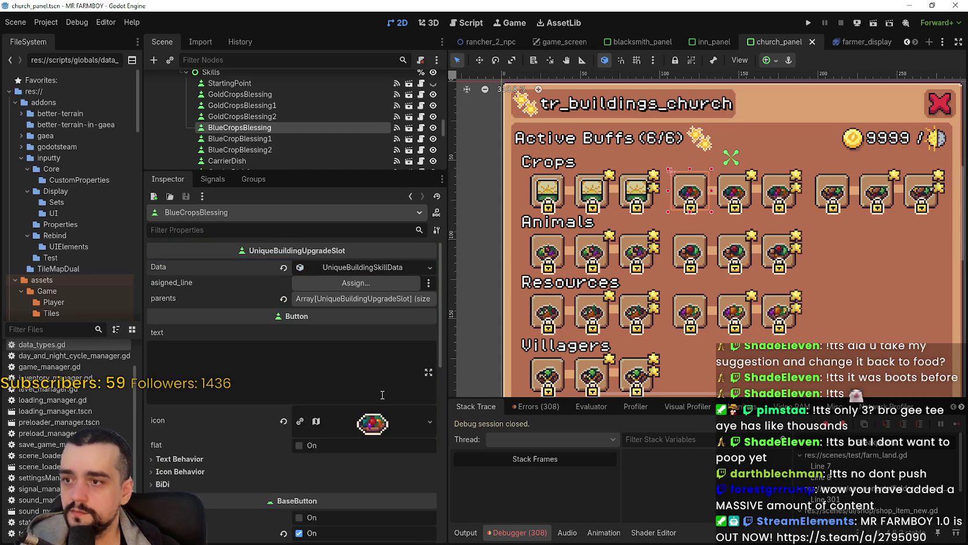
Make BlueCropsBlessing's icon texture unique and open its Region Editor
click(299, 349)
scroll(349, 431, down, 6)
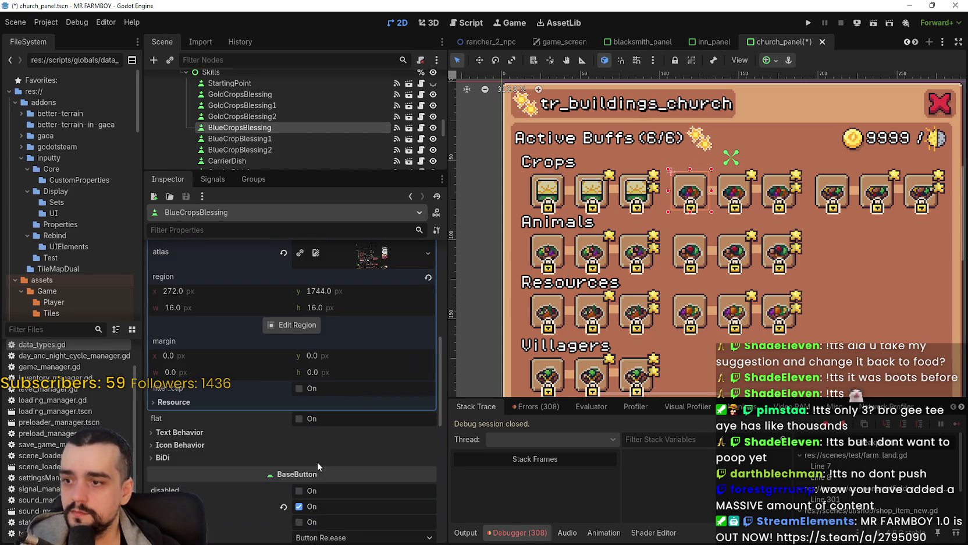
click(301, 329)
Box-select the green sun tile at region 304, 1728 as the new icon
scroll(401, 276, down, 3)
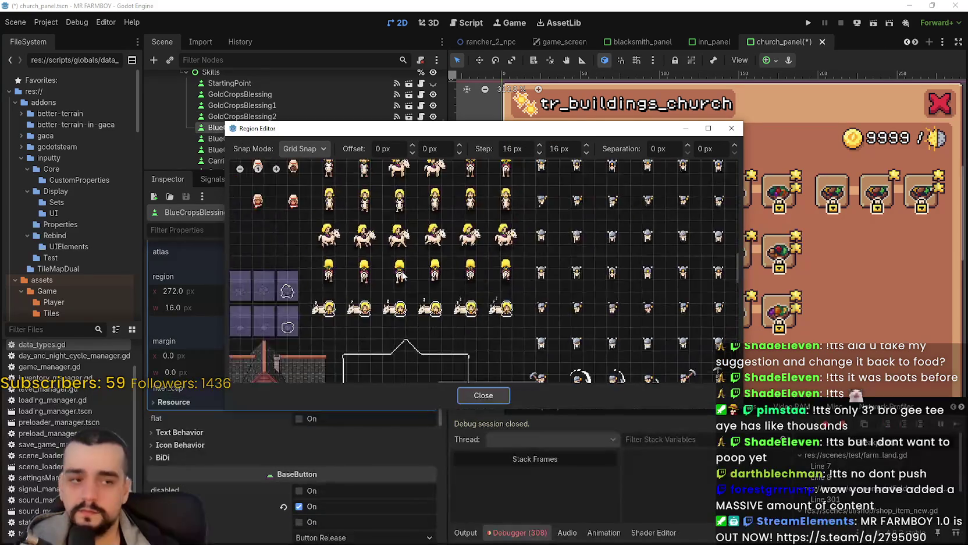
scroll(523, 197, down, 5)
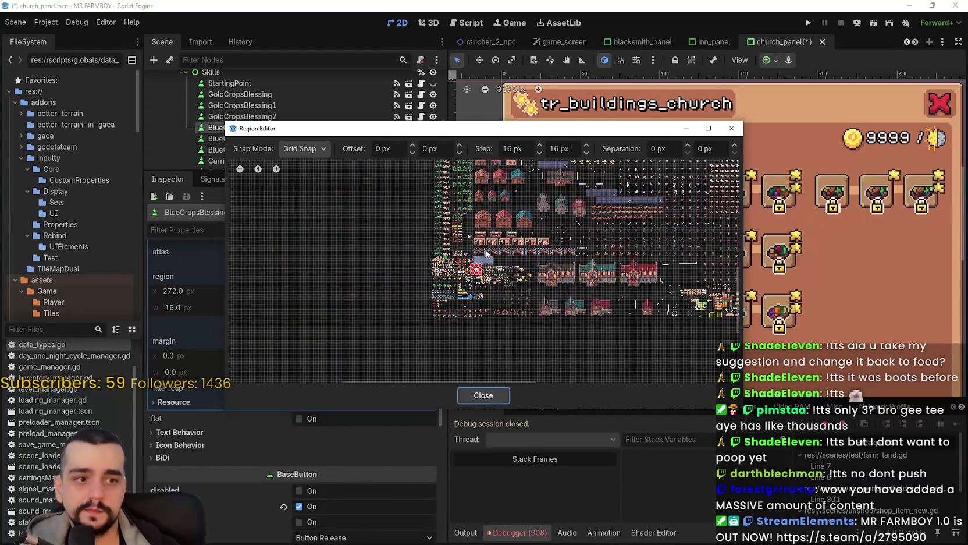
scroll(523, 197, up, 5)
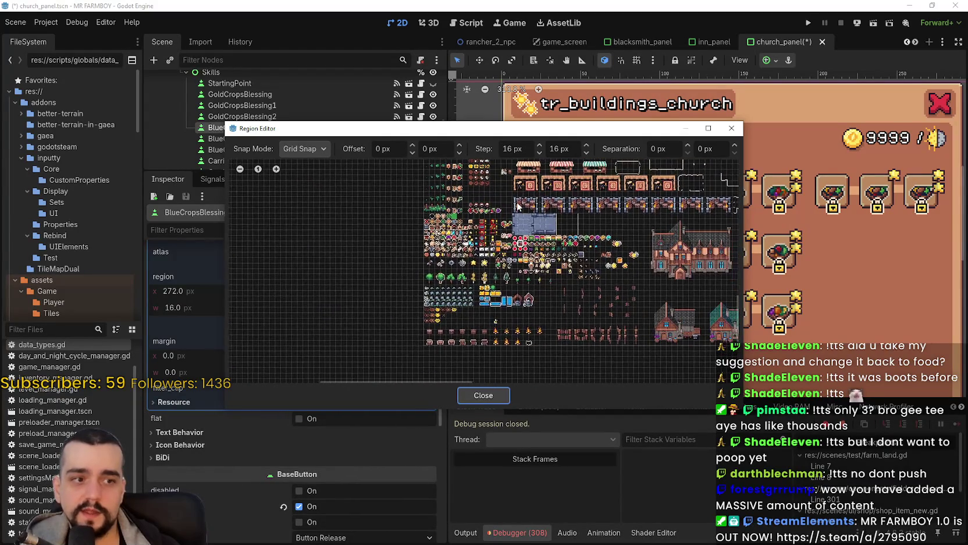
scroll(504, 235, up, 5)
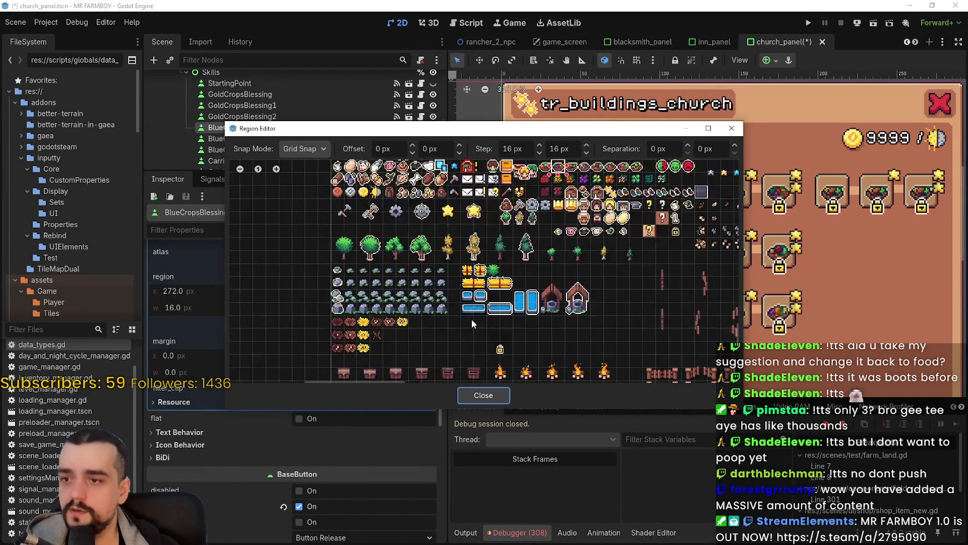
scroll(510, 311, down, 2)
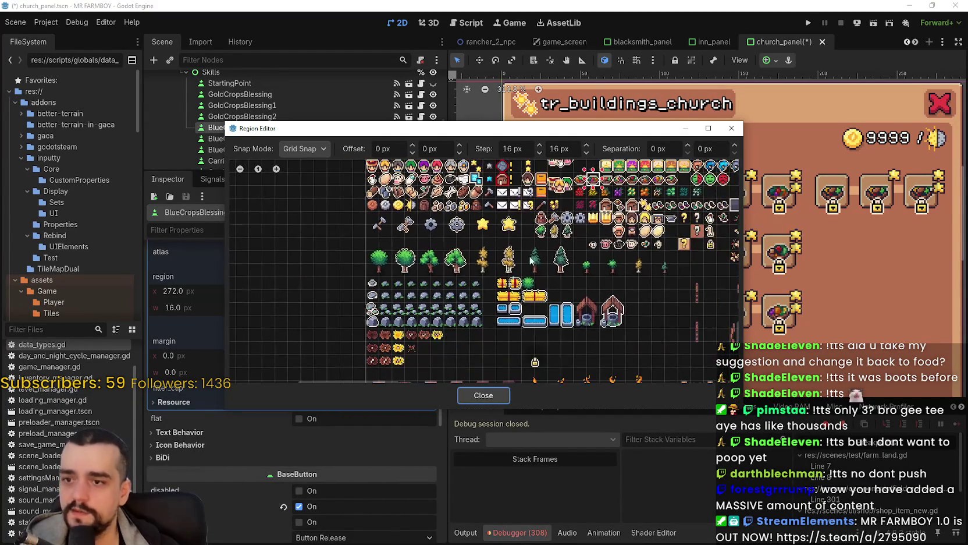
scroll(493, 313, down, 1)
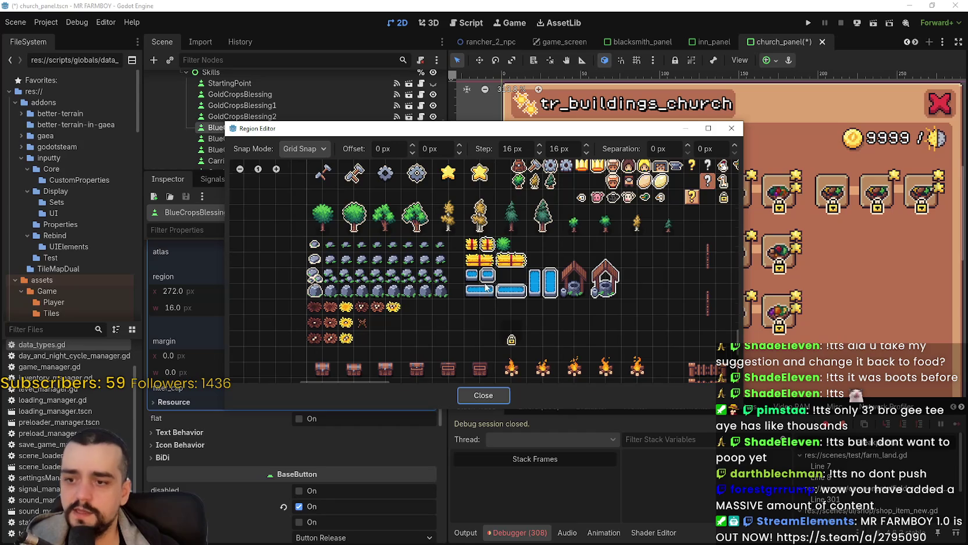
scroll(475, 321, down, 2)
scroll(428, 319, up, 4)
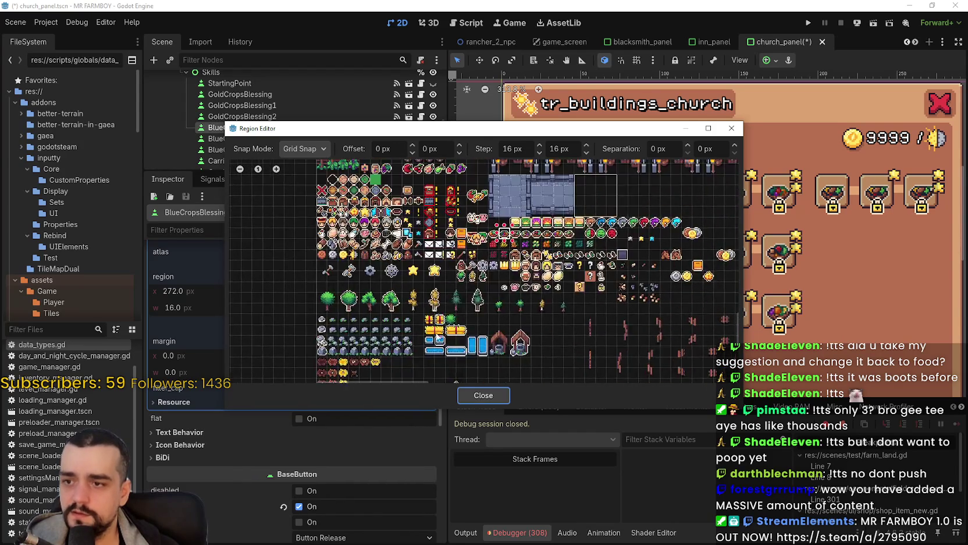
scroll(416, 314, down, 1)
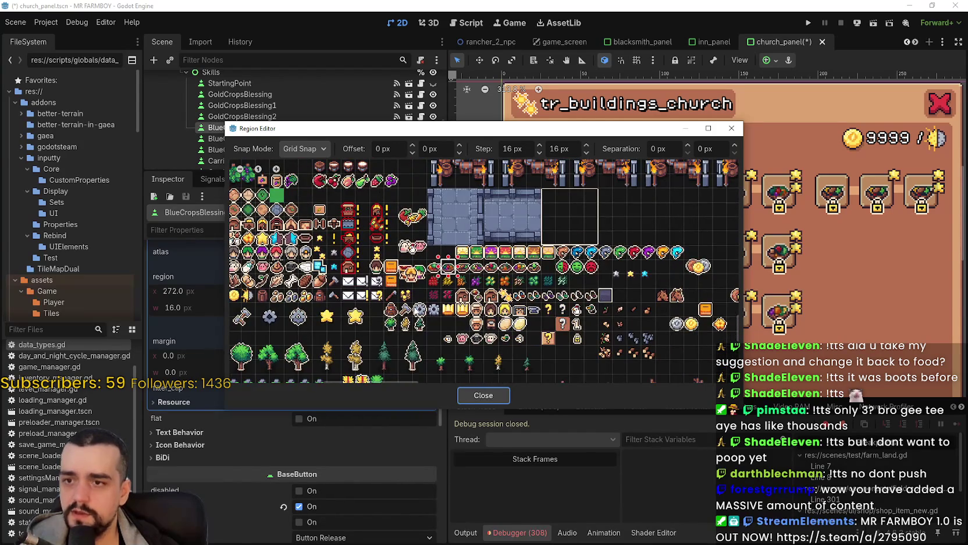
scroll(384, 247, up, 3)
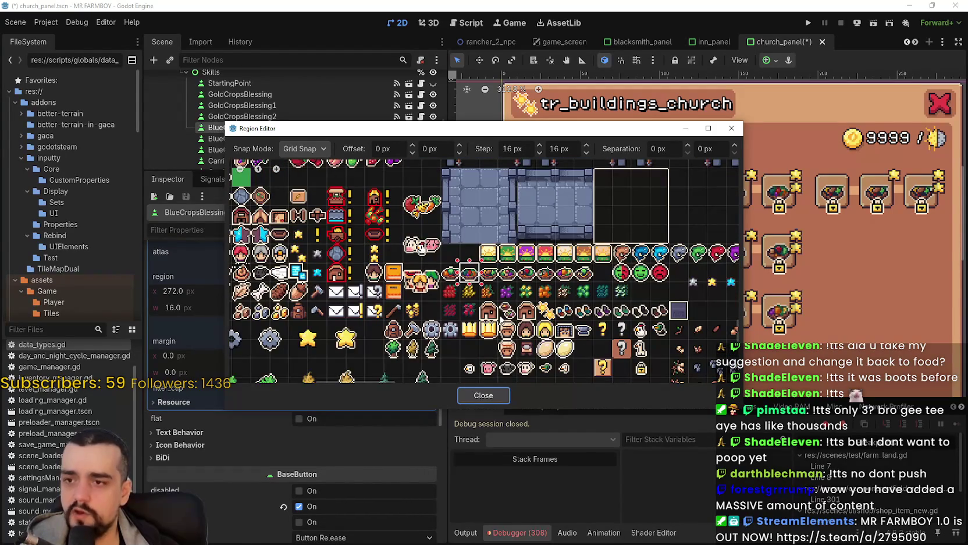
scroll(526, 291, up, 2)
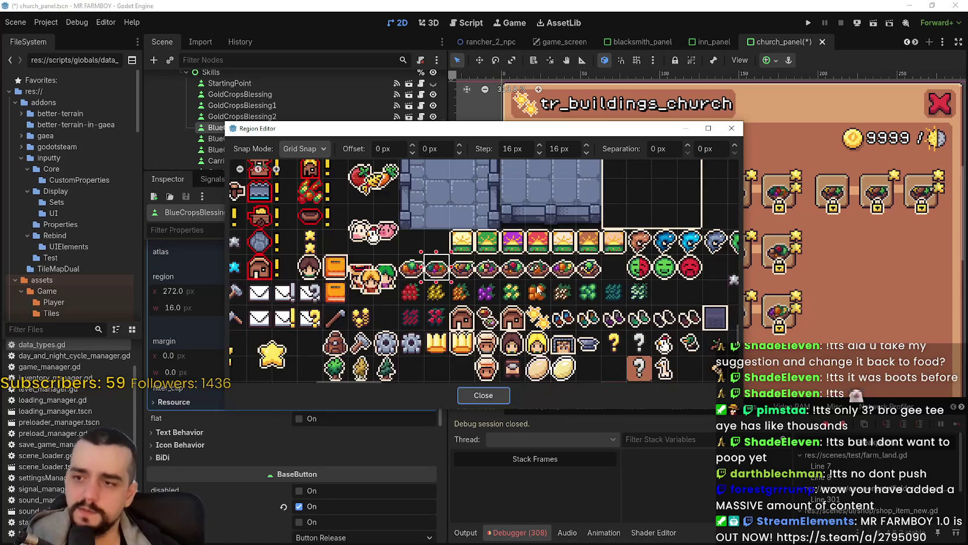
scroll(518, 287, up, 2)
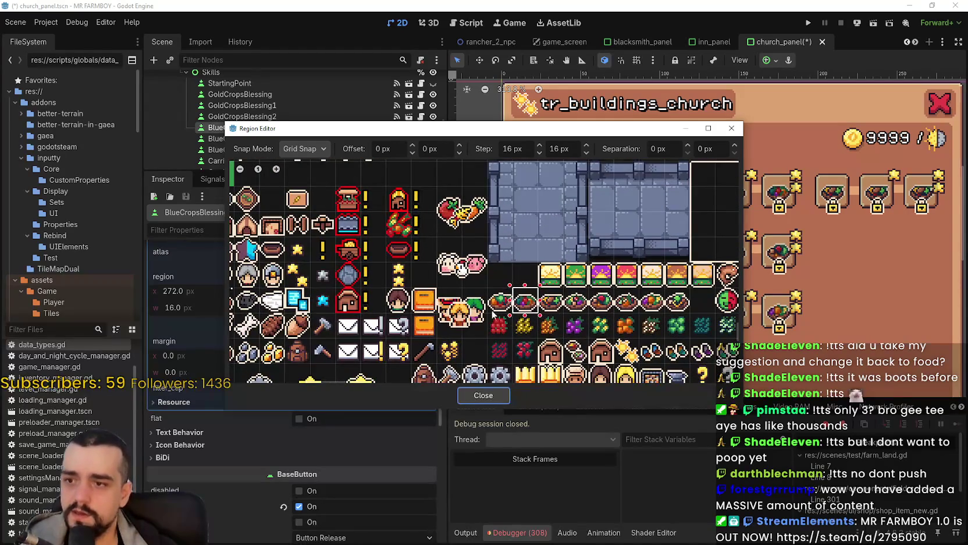
scroll(484, 365, down, 3)
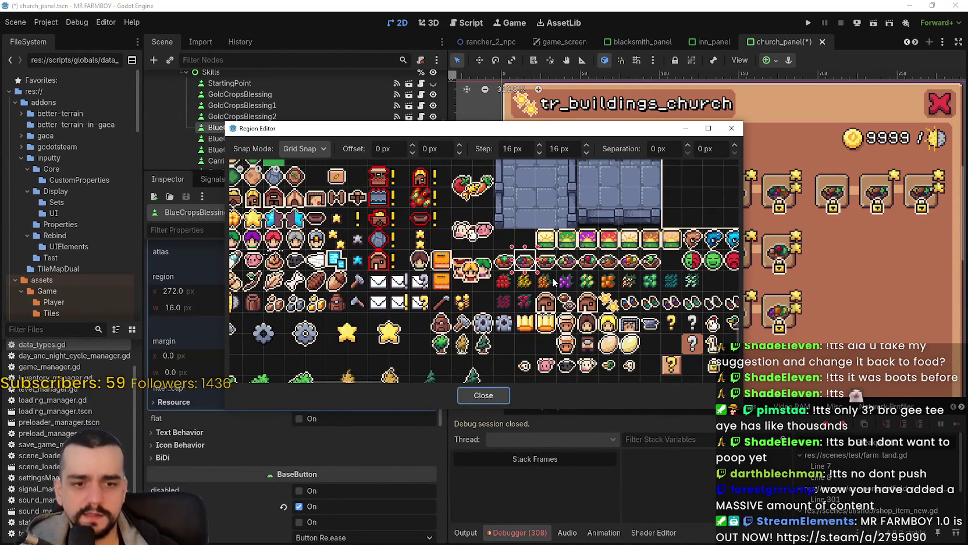
scroll(545, 263, up, 3)
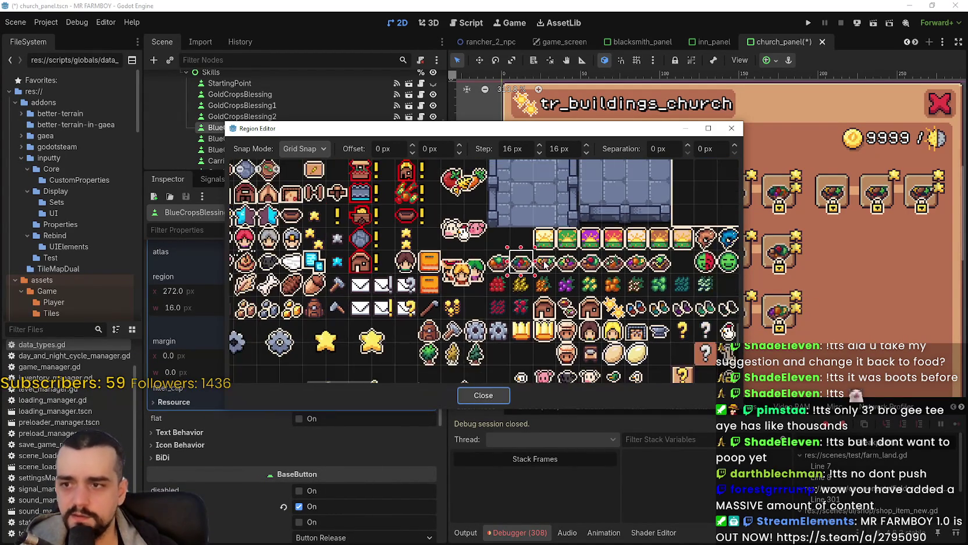
scroll(509, 308, up, 2)
drag(469, 265, 532, 329)
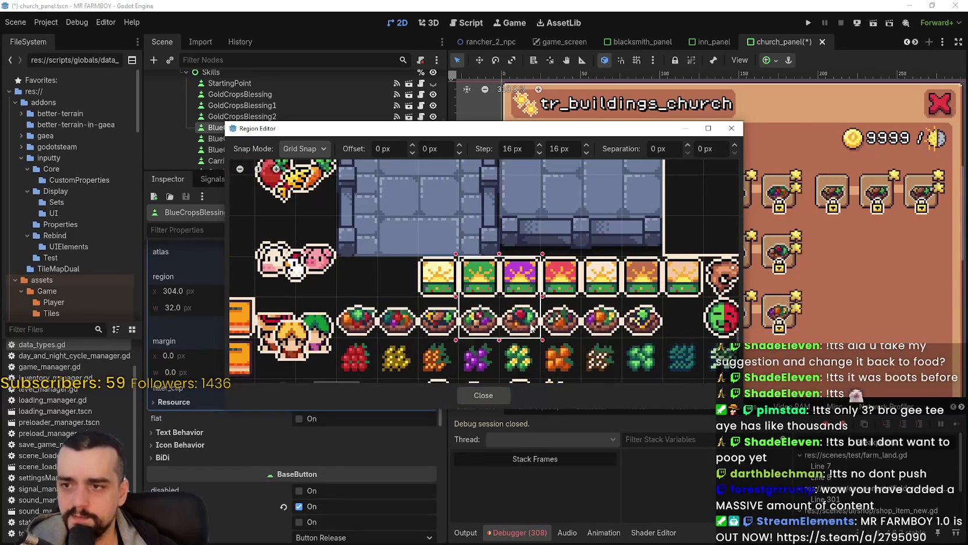
click(508, 395)
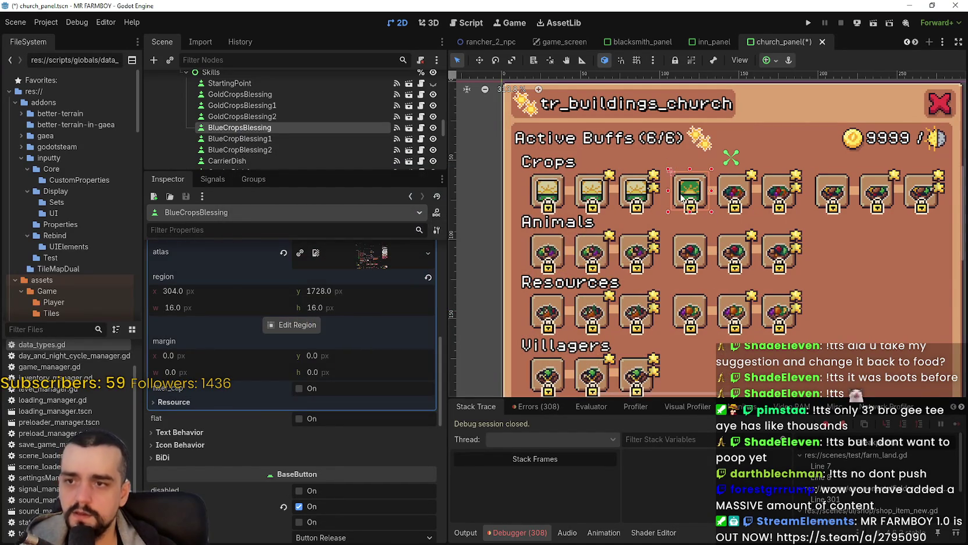
Save the scene and copy BlueCropsBlessing's green icon texture
scroll(721, 230, up, 2)
key(ctrl+s)
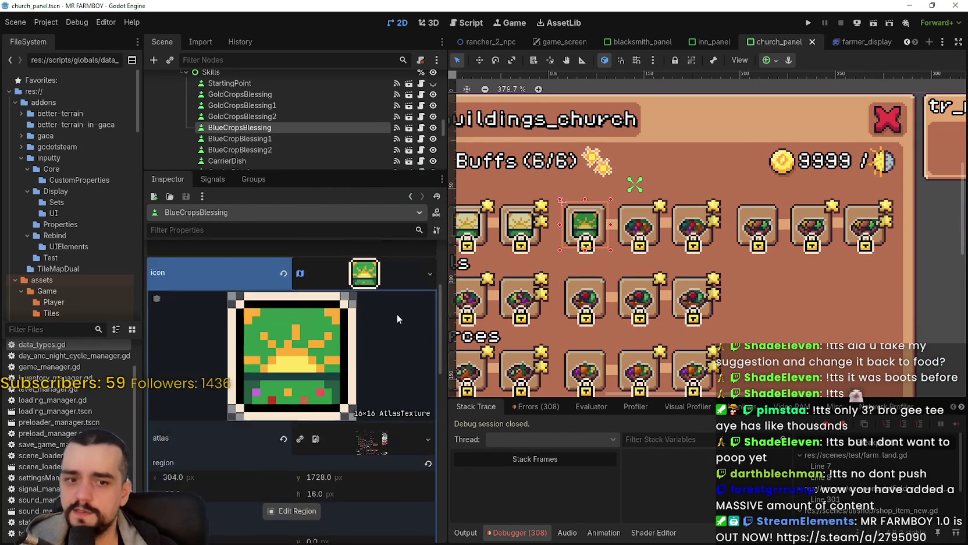
right_click(372, 386)
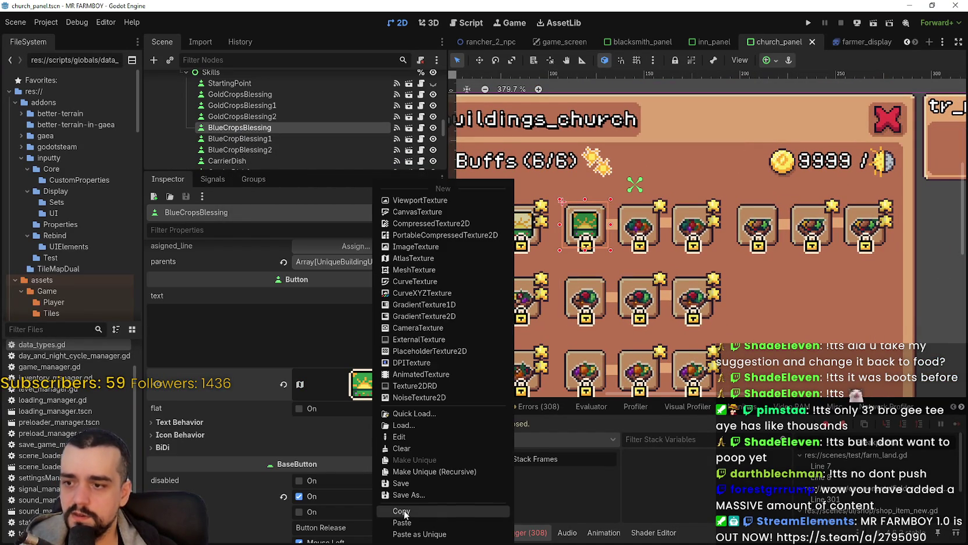
click(404, 511)
Paste the green icon onto BlueCropBlessing1 and save
click(337, 141)
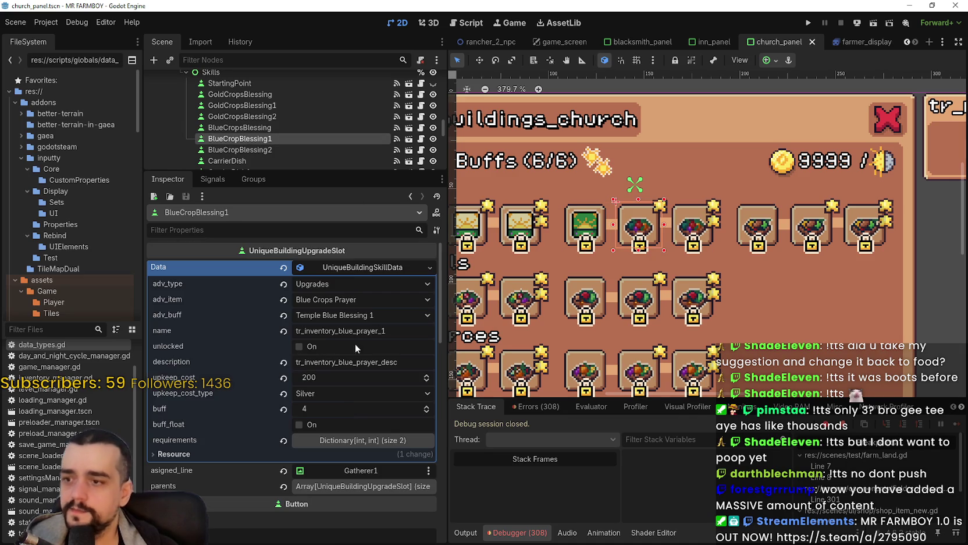
click(352, 267)
right_click(367, 420)
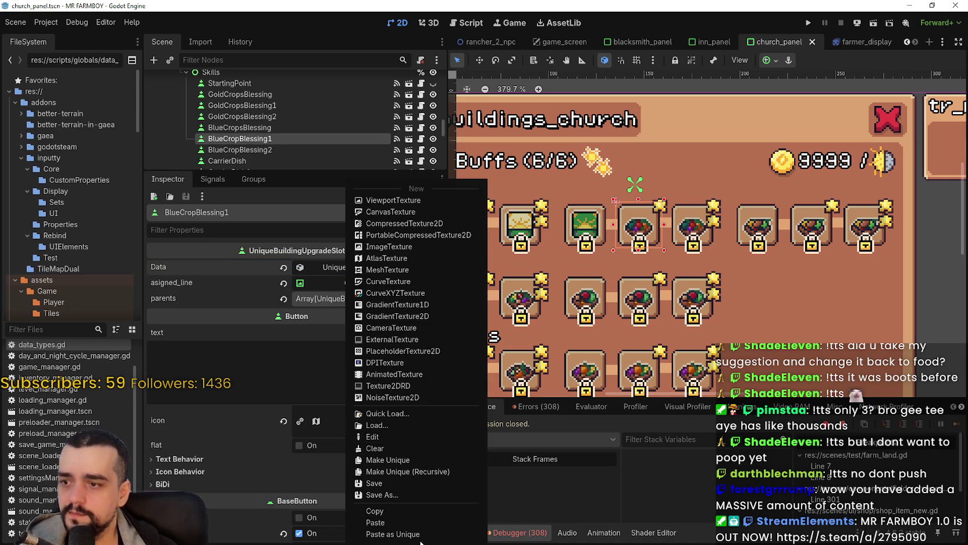
click(413, 525)
key(ctrl+s)
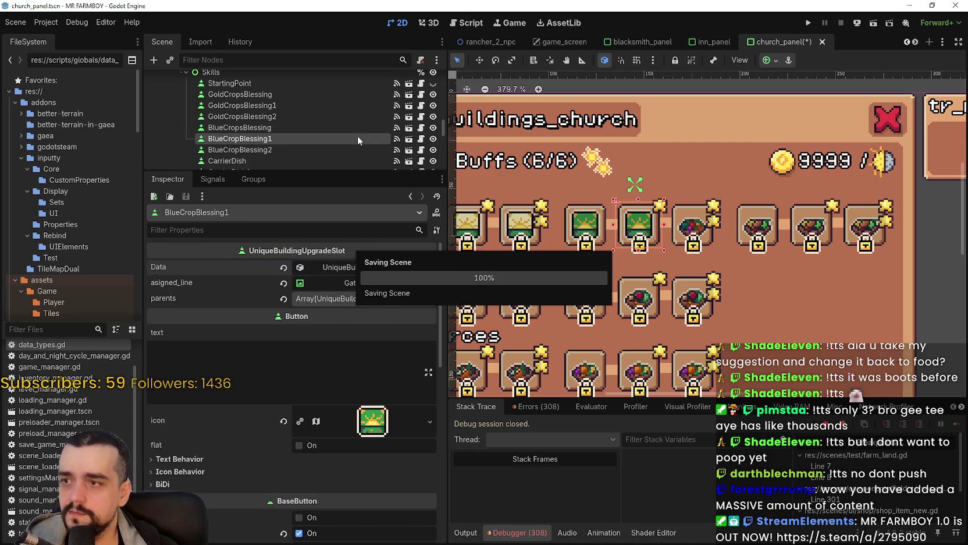
Paste the green icon onto BlueCropBlessing2 and save
click(294, 150)
click(326, 266)
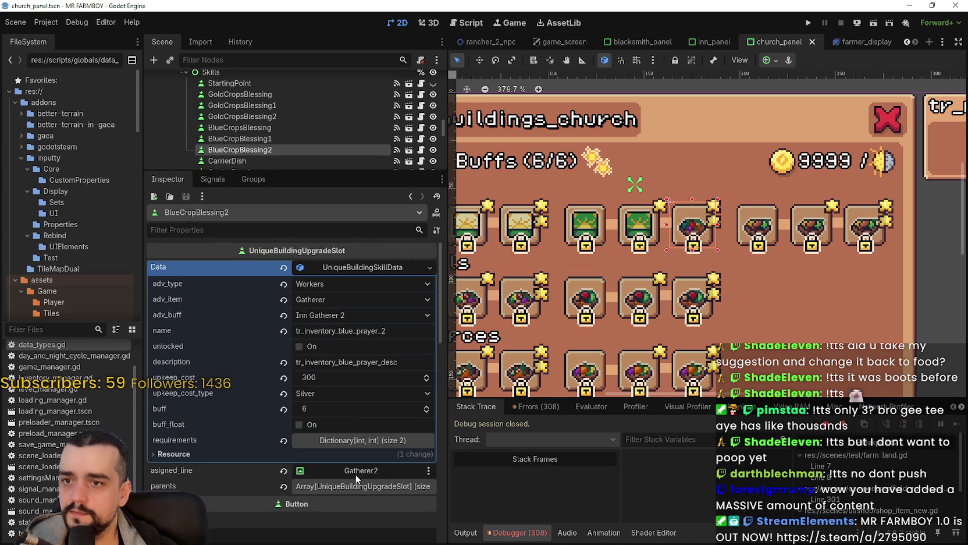
click(367, 267)
right_click(361, 436)
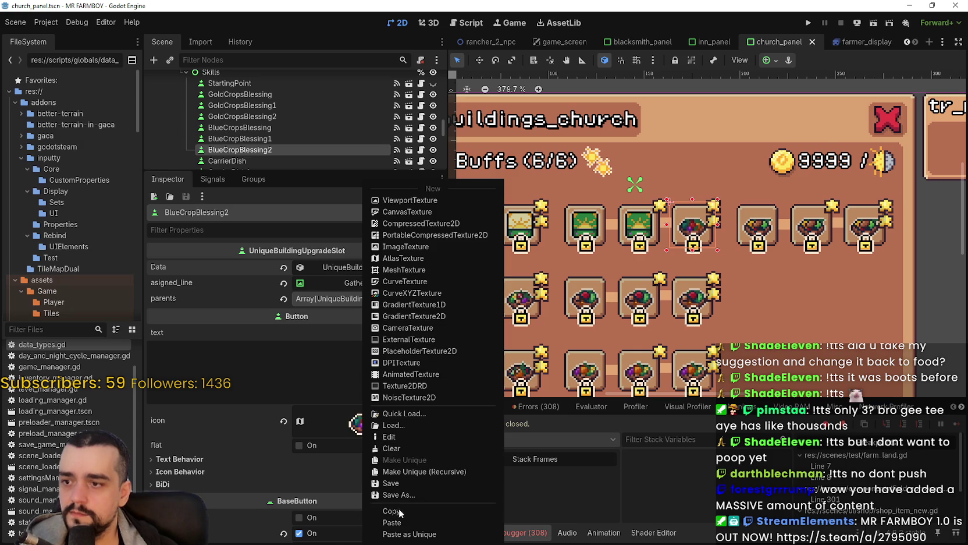
click(393, 522)
key(ctrl+s)
Select the CarrierDish slot and switch to the MR FARMBOY Localization spreadsheet
scroll(777, 243, down, 3)
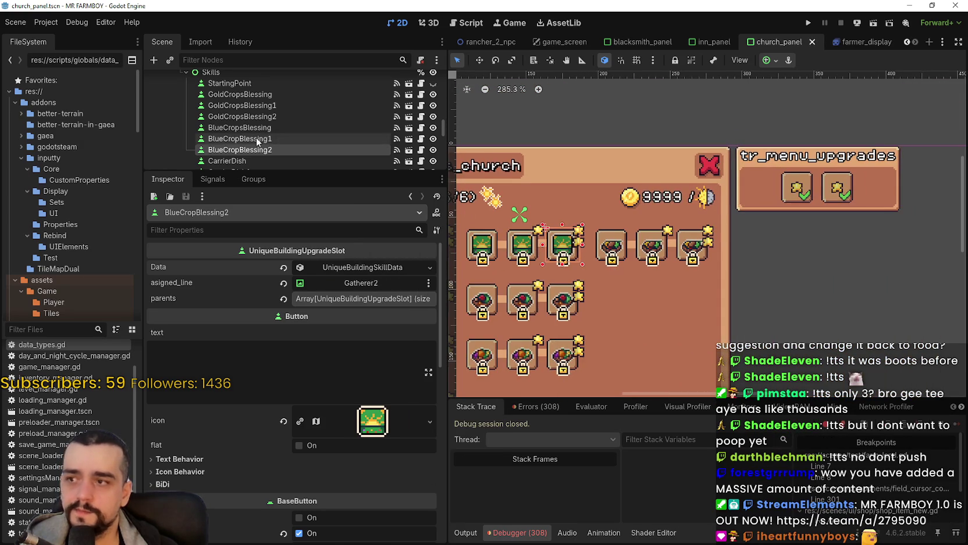
scroll(254, 139, down, 1)
click(249, 138)
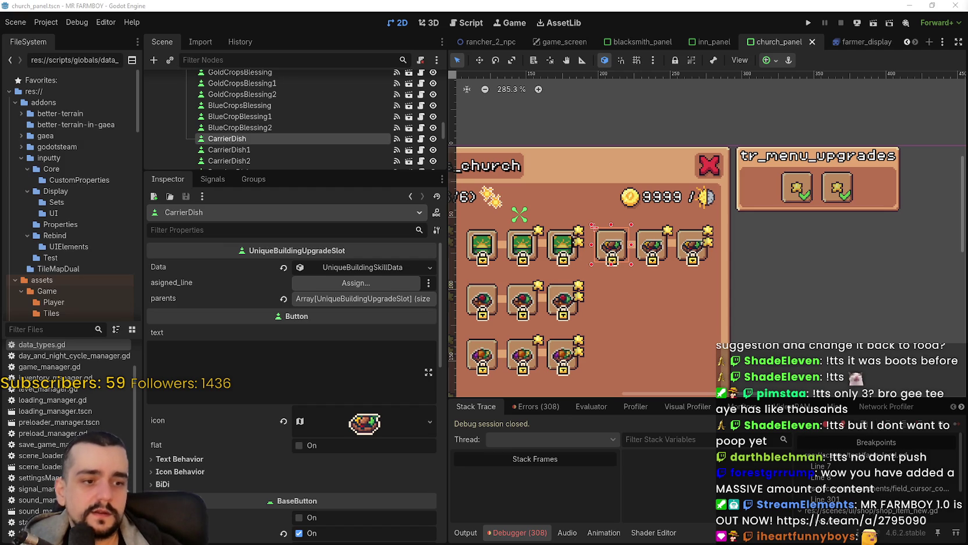
key(alt+Tab)
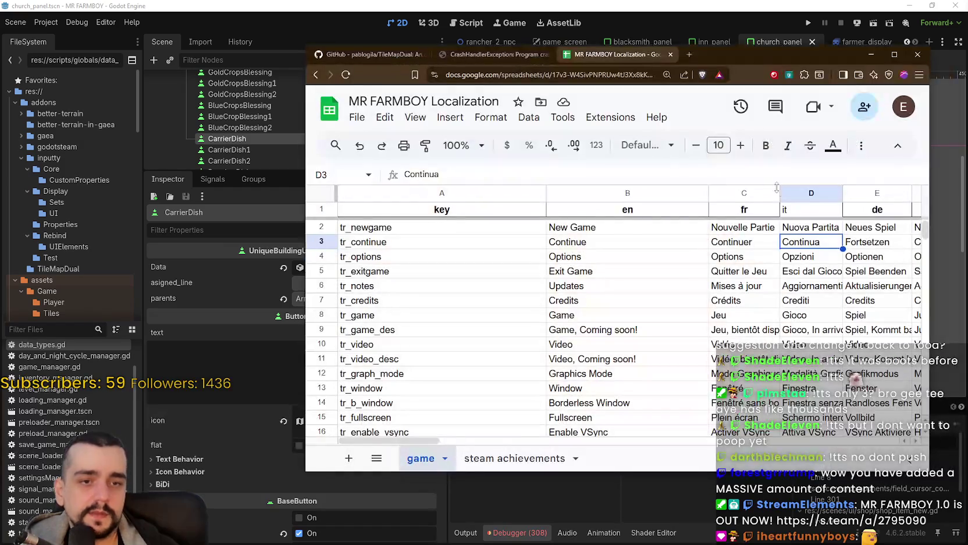
click(706, 288)
scroll(706, 287, down, 5)
drag(926, 230, 926, 334)
scroll(566, 314, up, 3)
scroll(541, 317, up, 6)
scroll(518, 315, down, 3)
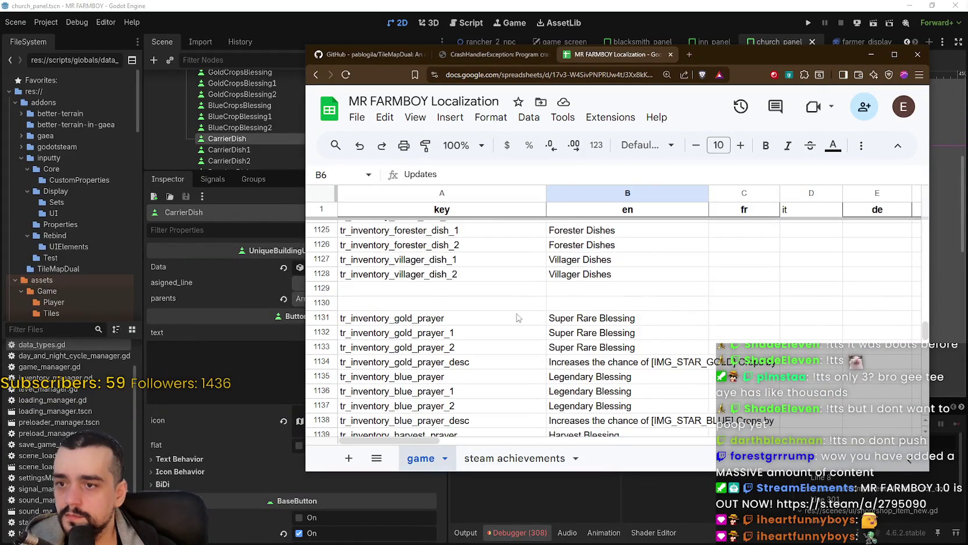
scroll(519, 316, down, 1)
click(871, 54)
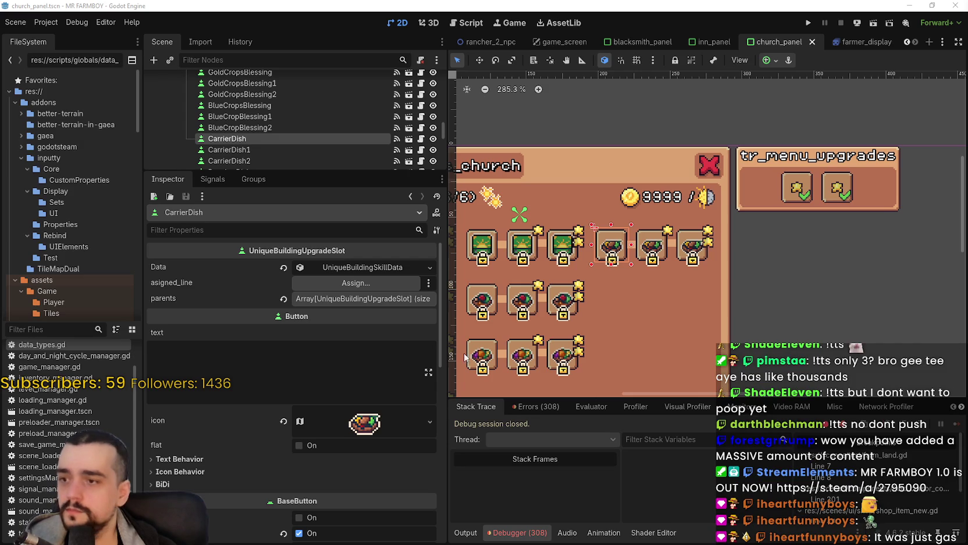
Review the Data properties of BlueCropsBlessing, BlueCropBlessing1 and BlueCropBlessing2
click(260, 106)
scroll(385, 404, down, 1)
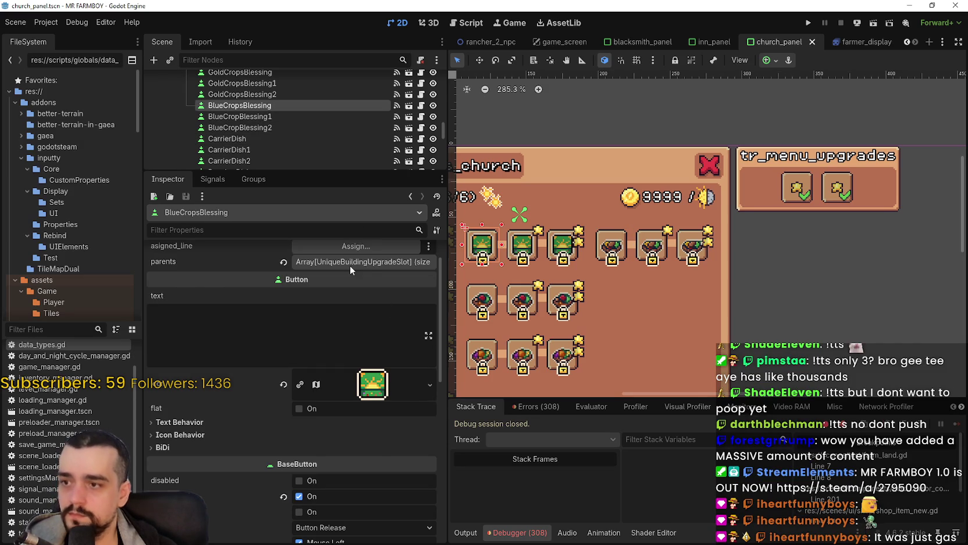
scroll(356, 278, up, 1)
click(351, 267)
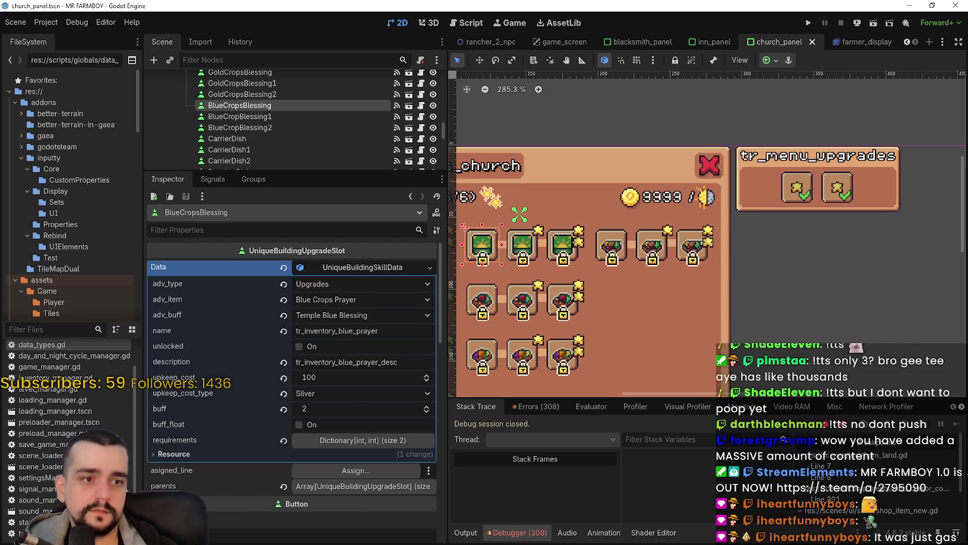
click(277, 117)
click(347, 267)
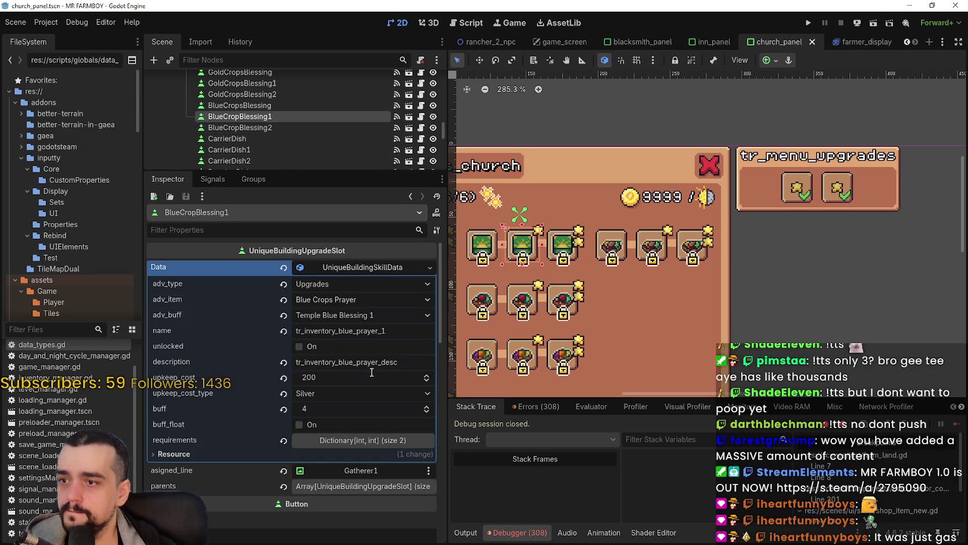
click(275, 127)
click(358, 268)
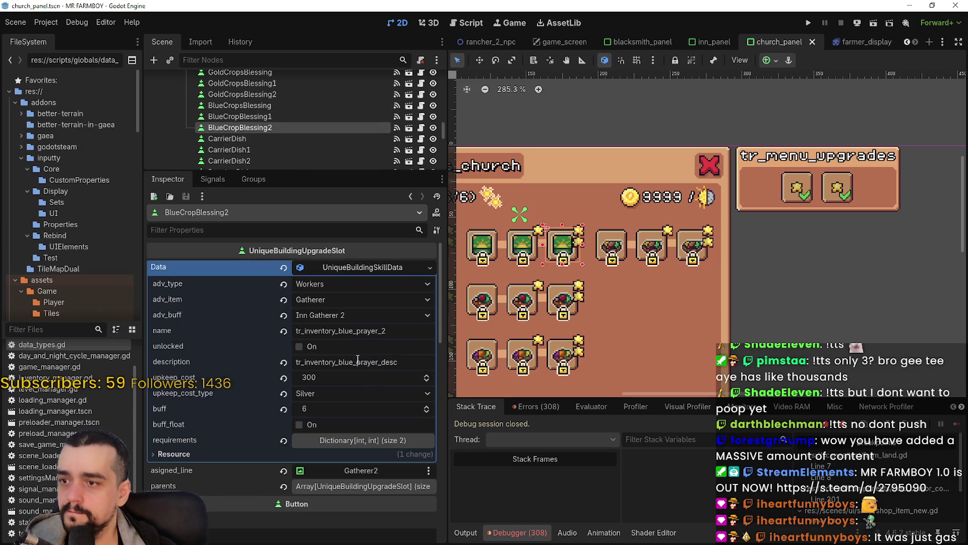
scroll(297, 120, down, 1)
Set CarrierDish's name to tr_inventory_harvest_prayer, paste the key into its description, and save
click(260, 119)
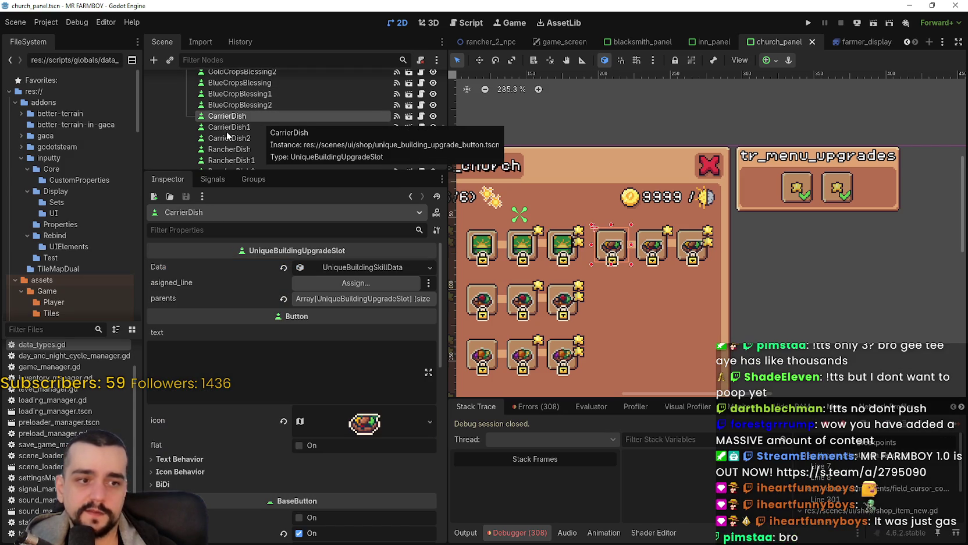
click(326, 269)
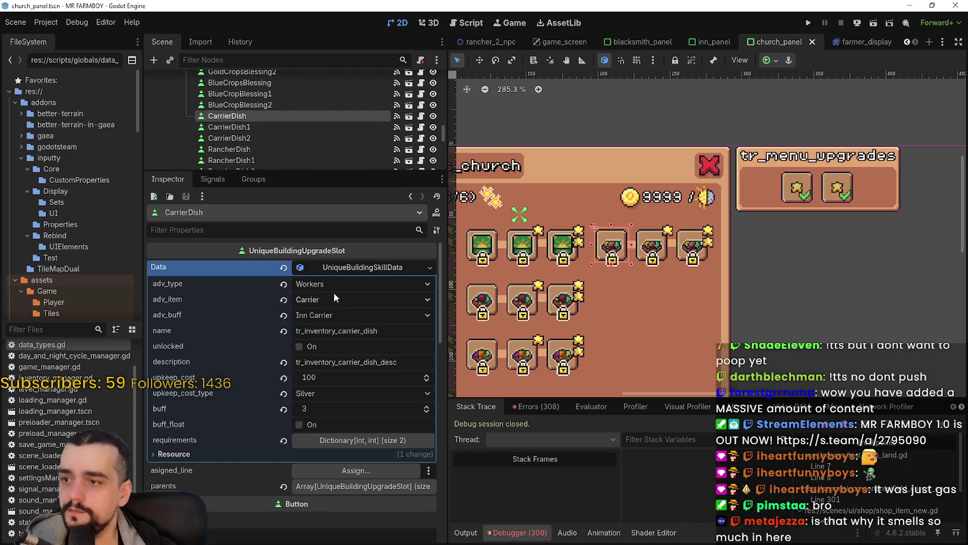
click(372, 331)
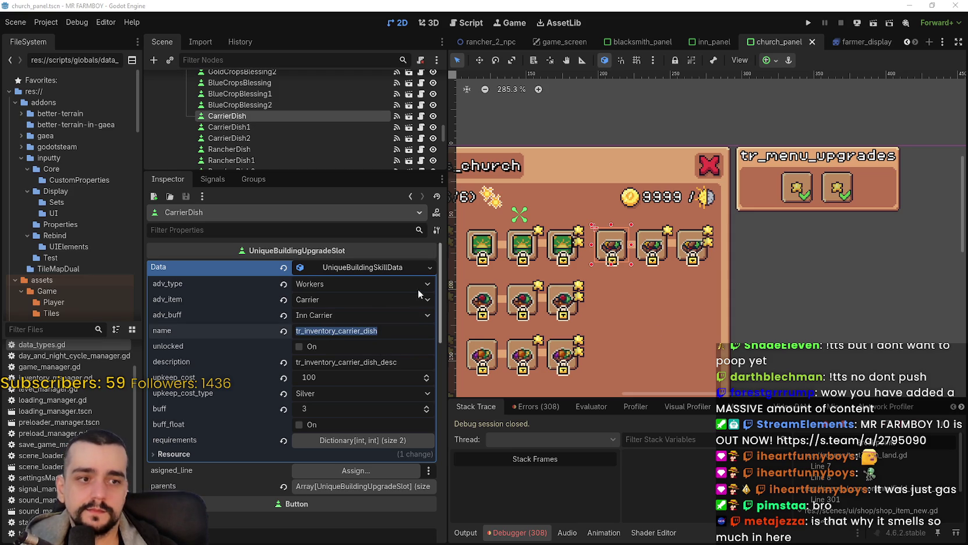
text(tr_inventory_harvest_prayer)
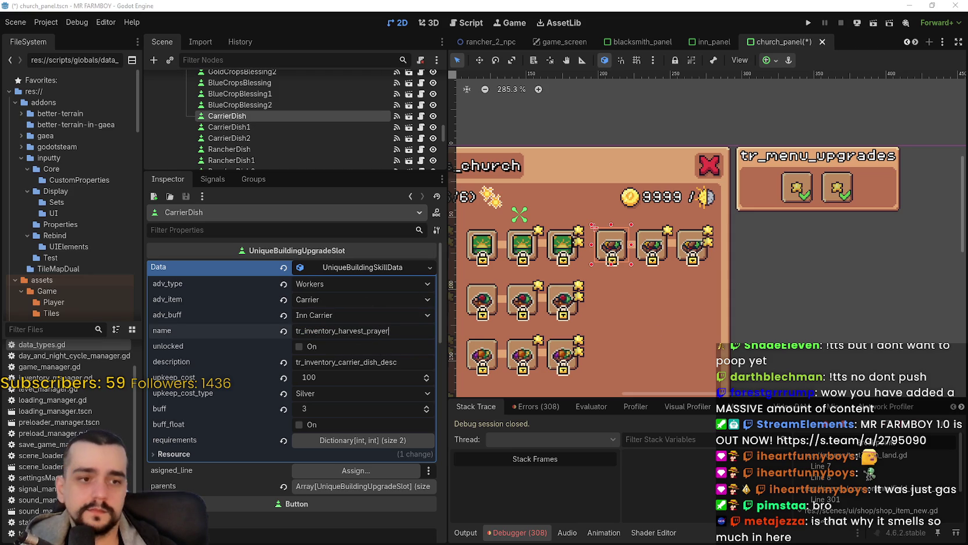
click(339, 362)
text(tr_inventory_harvest_prayer)
text(_)
key(ctrl+s)
Set the upkeep cost type to Gold and the buff to 5, then save
click(338, 391)
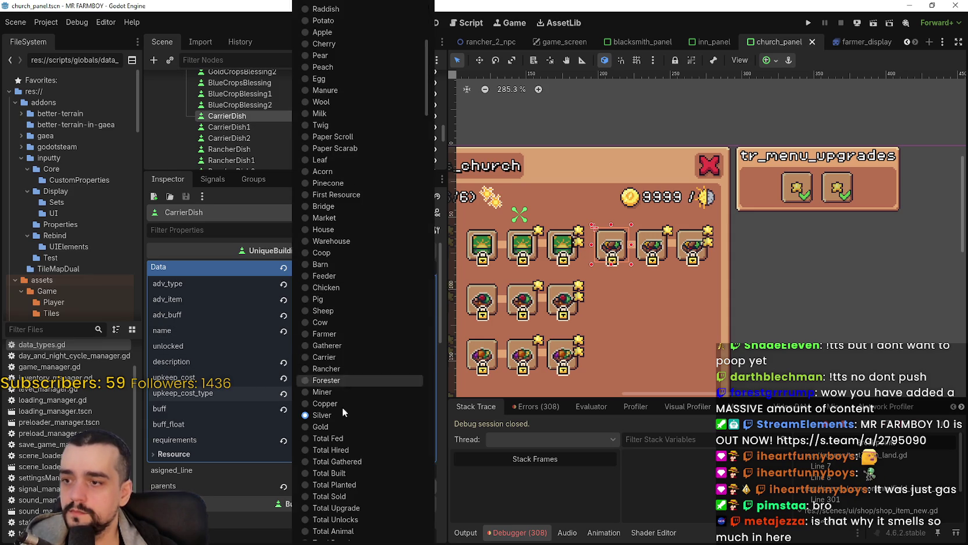
click(337, 426)
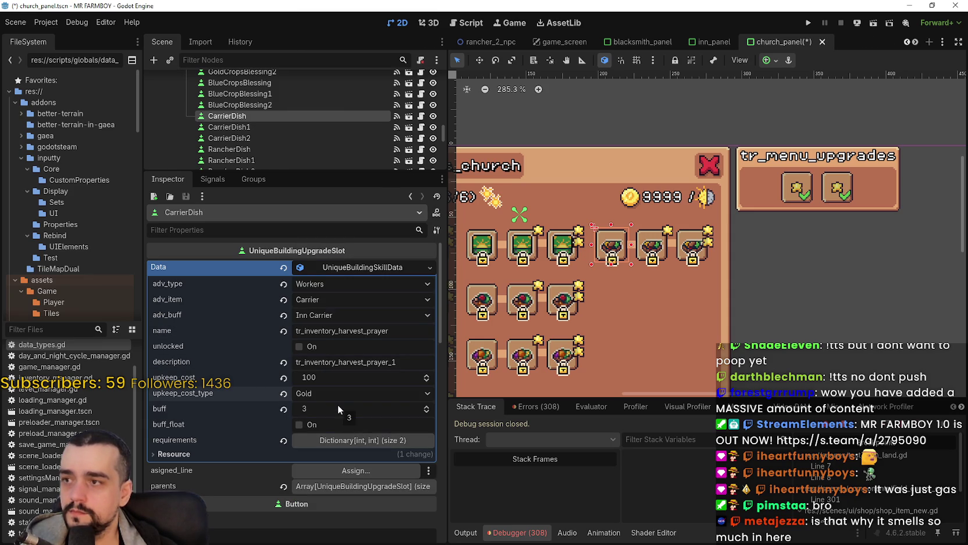
click(337, 405)
text(5)
key(Return)
key(ctrl+s)
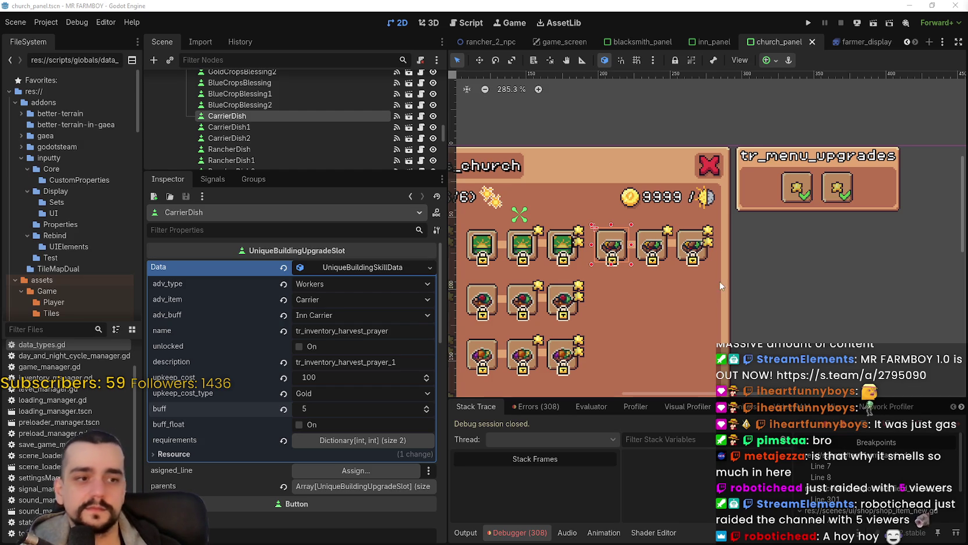
Change the description to tr_inventory_harvest_prayer_desc and save
scroll(640, 253, down, 3)
scroll(640, 255, up, 2)
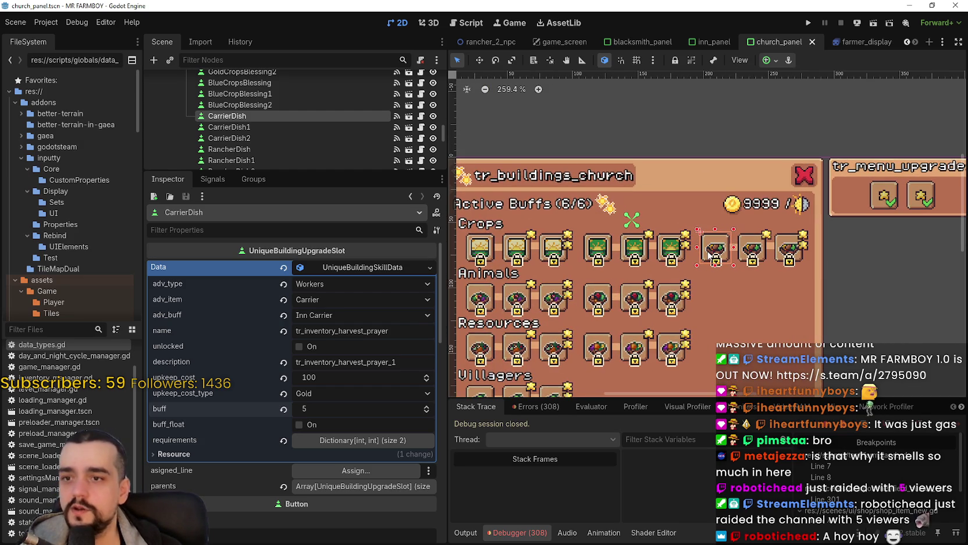
double_click(385, 334)
key(ctrl+c)
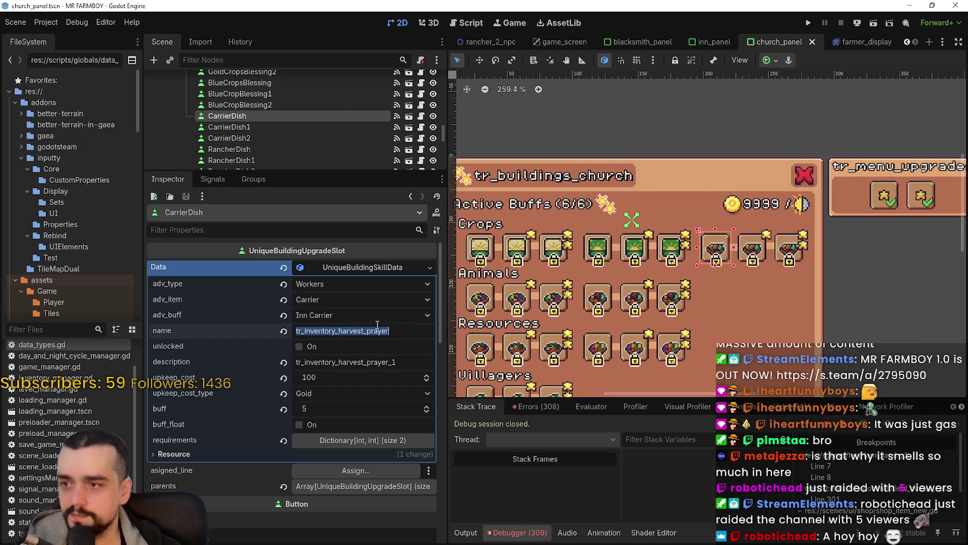
double_click(374, 362)
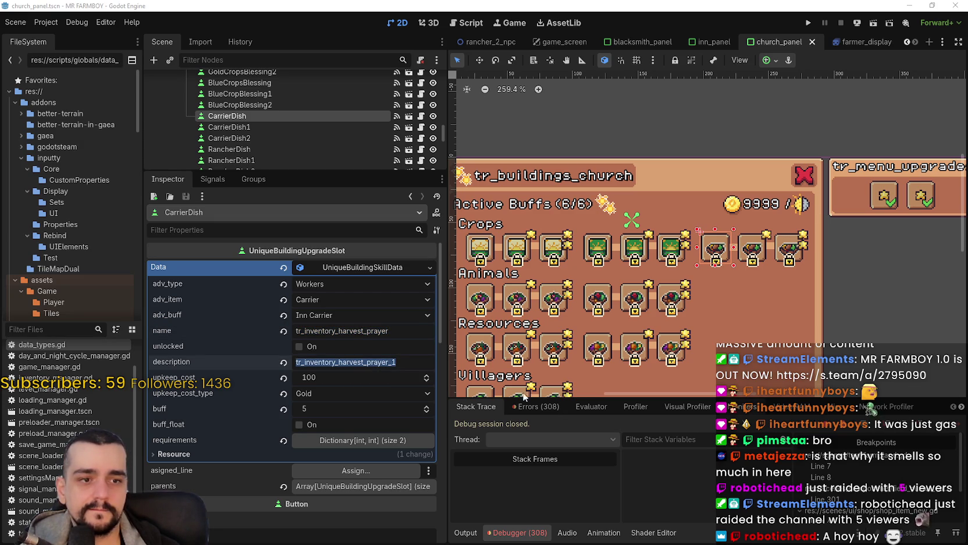
key(ctrl+v)
text(_desc)
key(ctrl+s)
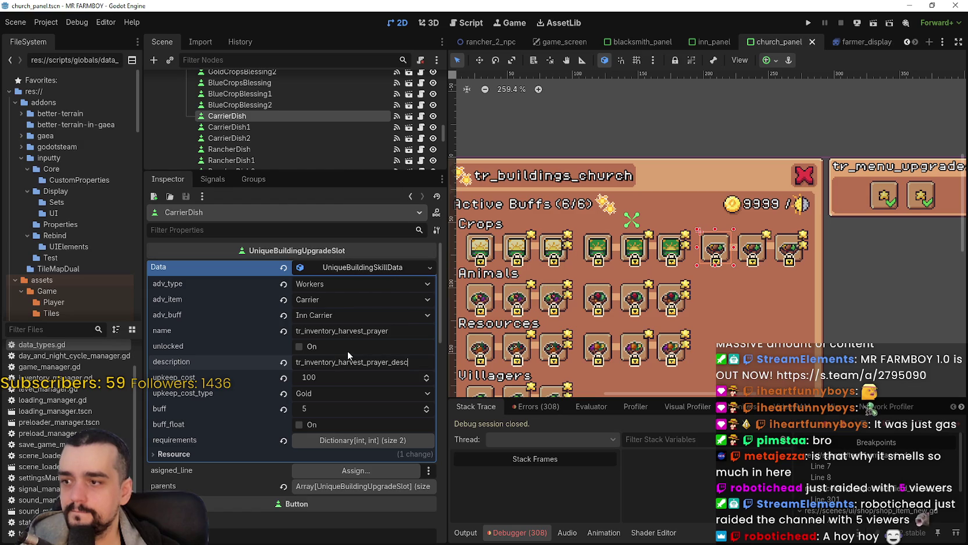
Set the upkeep cost to 5, save, copy the name, and select CarrierDish1
click(325, 377)
text(5)
key(Return)
key(ctrl+s)
double_click(355, 331)
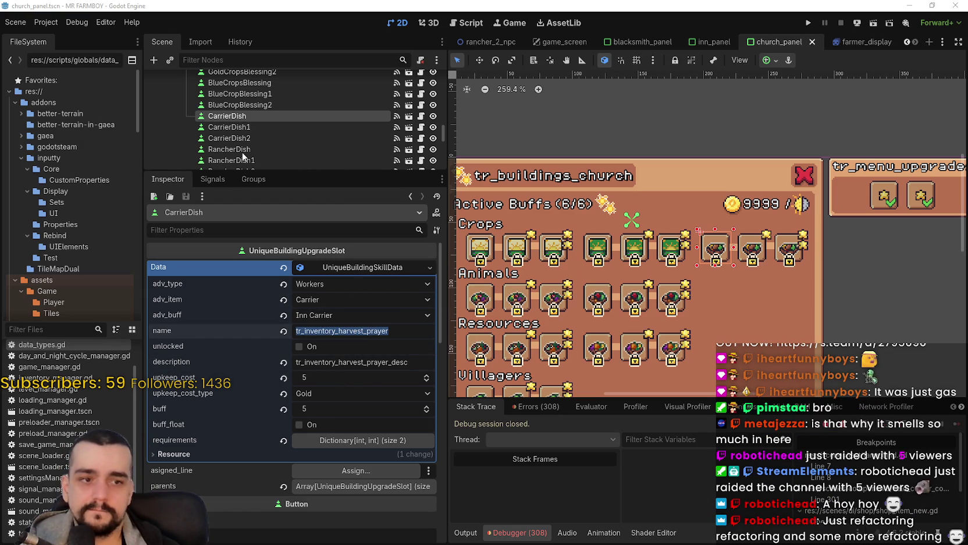
click(251, 125)
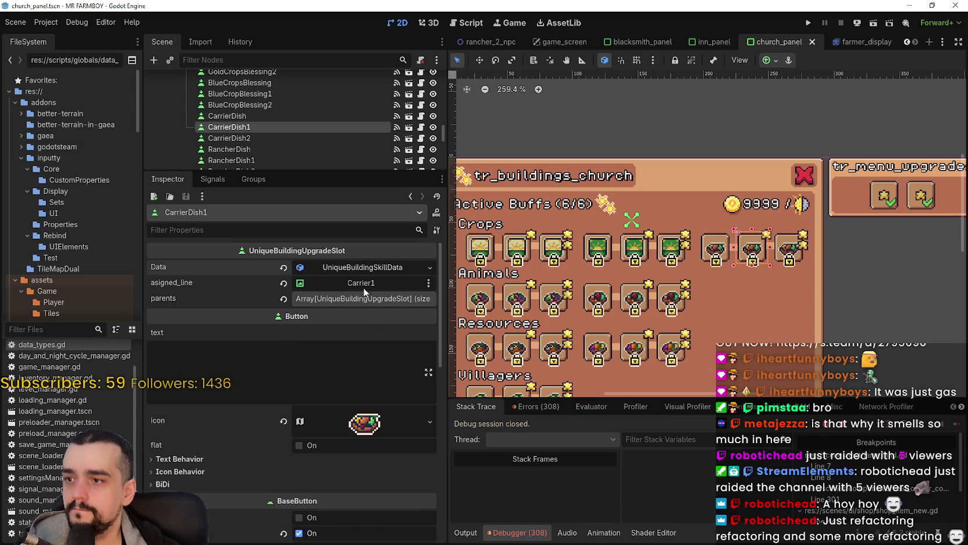
Name the slot tr_inventory_harvest_prayer_1 with description tr_inventory_harvest_prayer_desc, then save
double_click(353, 330)
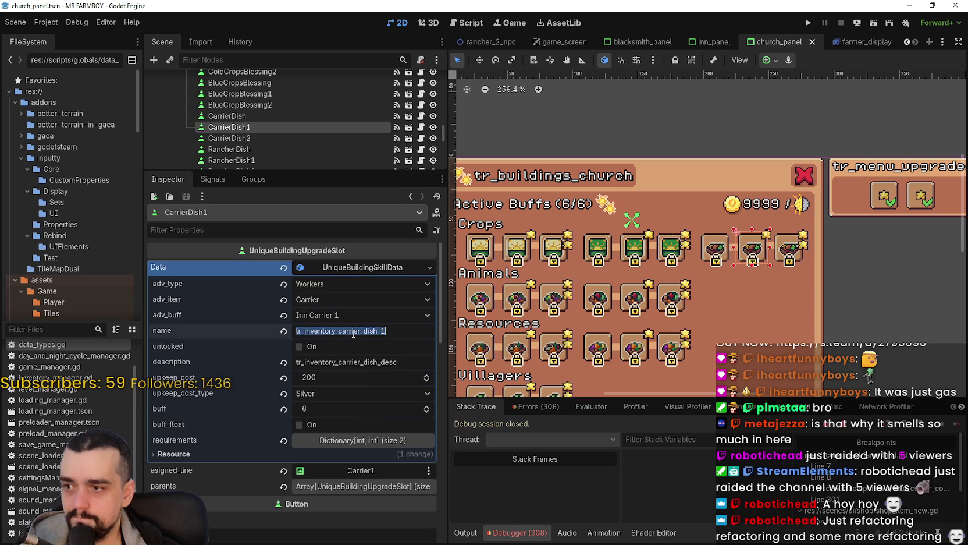
text(tr_inventory_harvest_prayer_1)
key(Return)
click(396, 362)
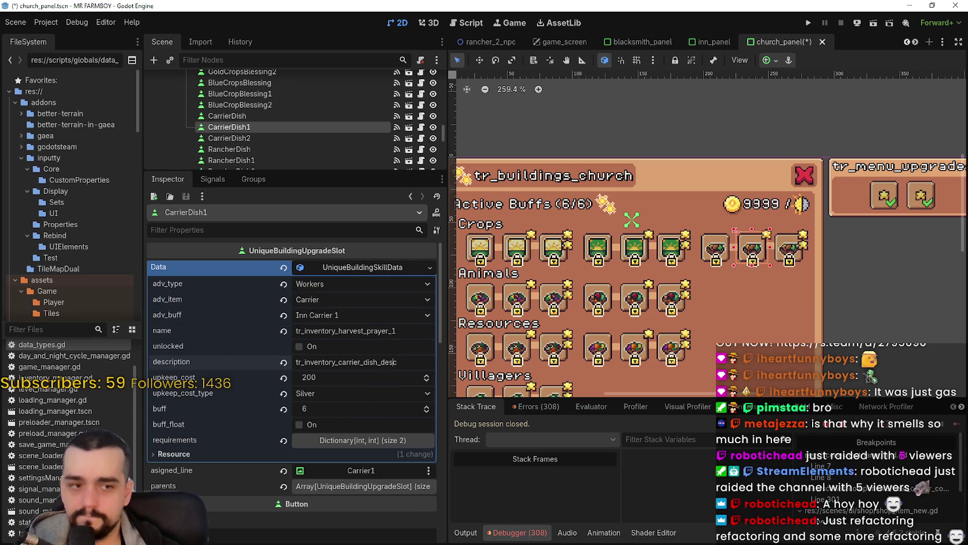
double_click(332, 362)
text(tr_inventory_harvest_prayer_desc)
key(ctrl+s)
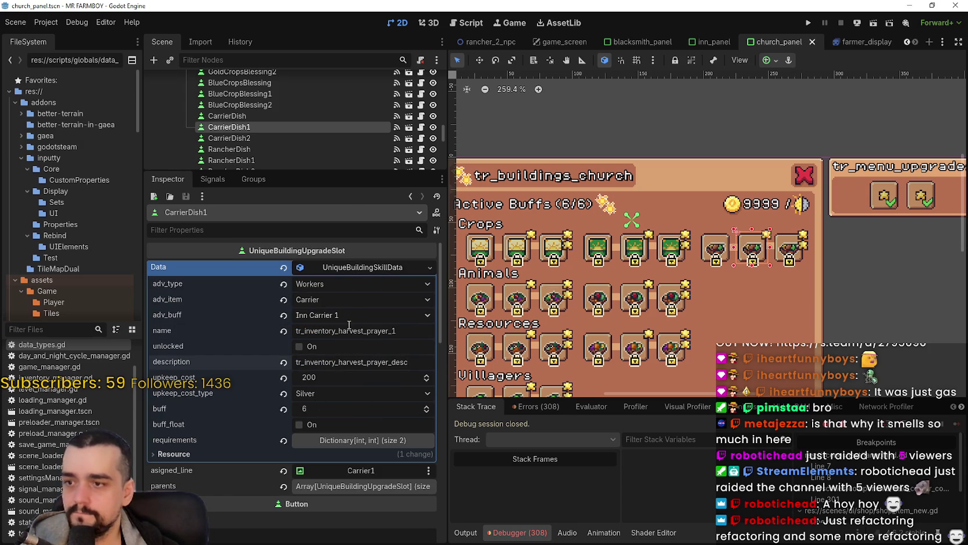
Give CarrierDish2 the harvest prayer 2 name and harvest prayer description, then save
double_click(349, 330)
key(ctrl+c)
click(273, 138)
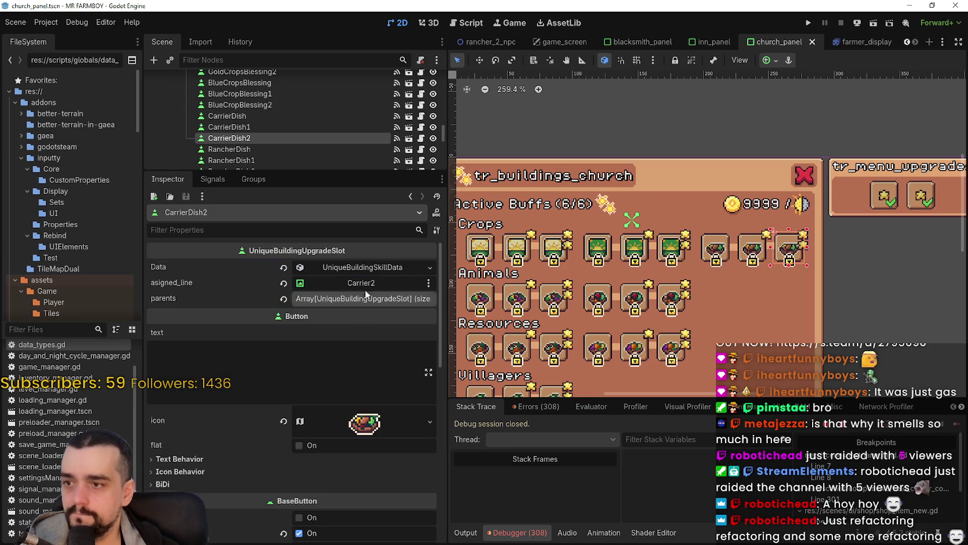
click(361, 267)
double_click(355, 330)
key(ctrl+v)
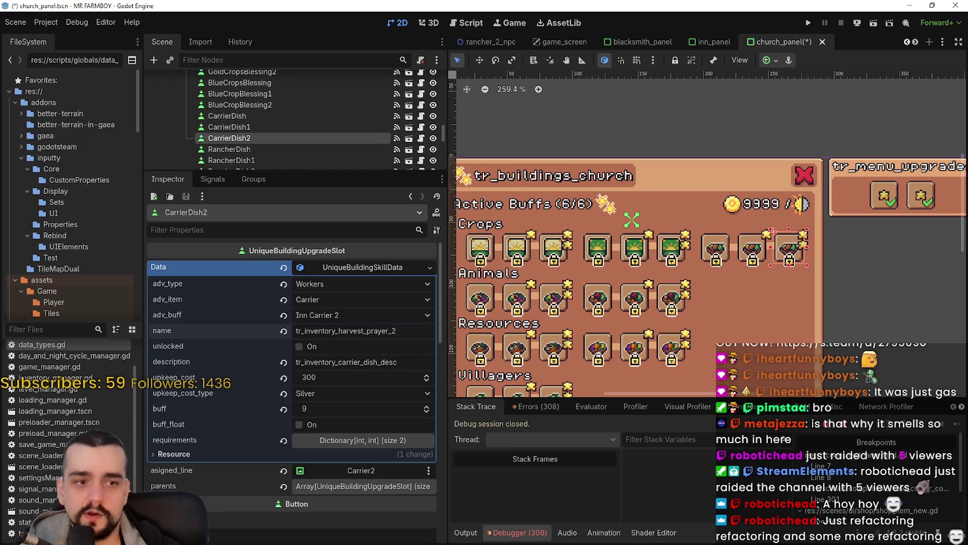
double_click(355, 362)
text(tr_inventory_harvest_prayer_desc)
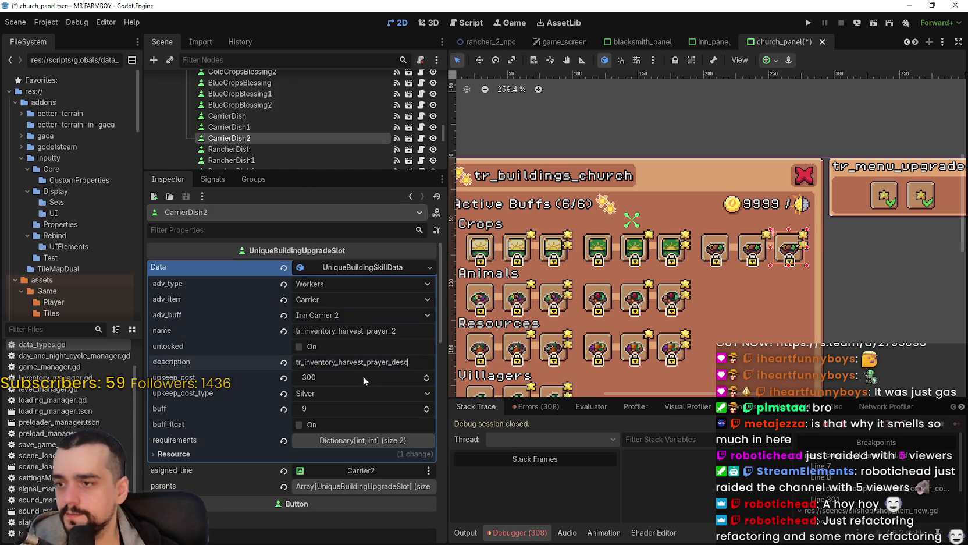
key(ctrl+s)
Set CarrierDish2's upkeep to 100 Gold and buff to 100, save, and enable buff_float
double_click(340, 377)
text(100)
key(Return)
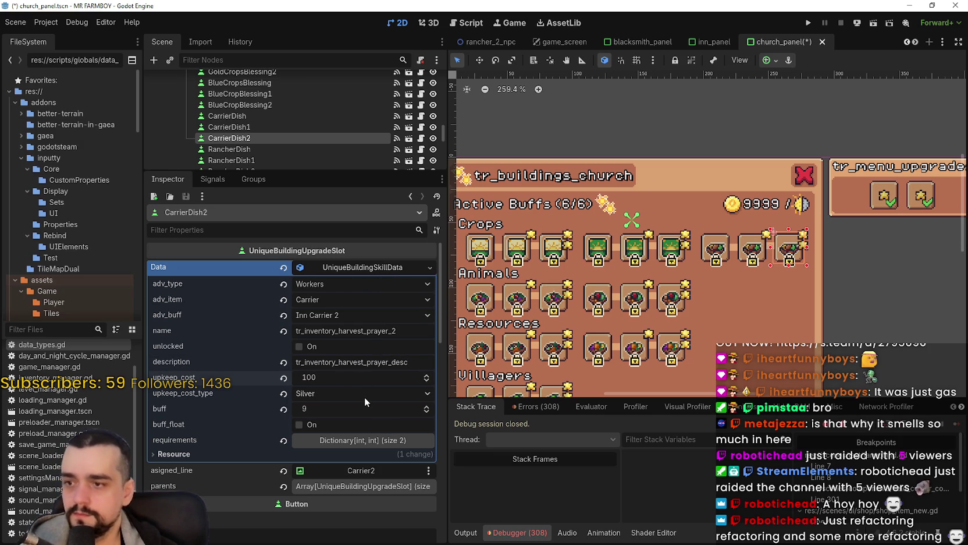
click(365, 397)
click(349, 429)
double_click(335, 409)
text(100)
key(Return)
key(ctrl+s)
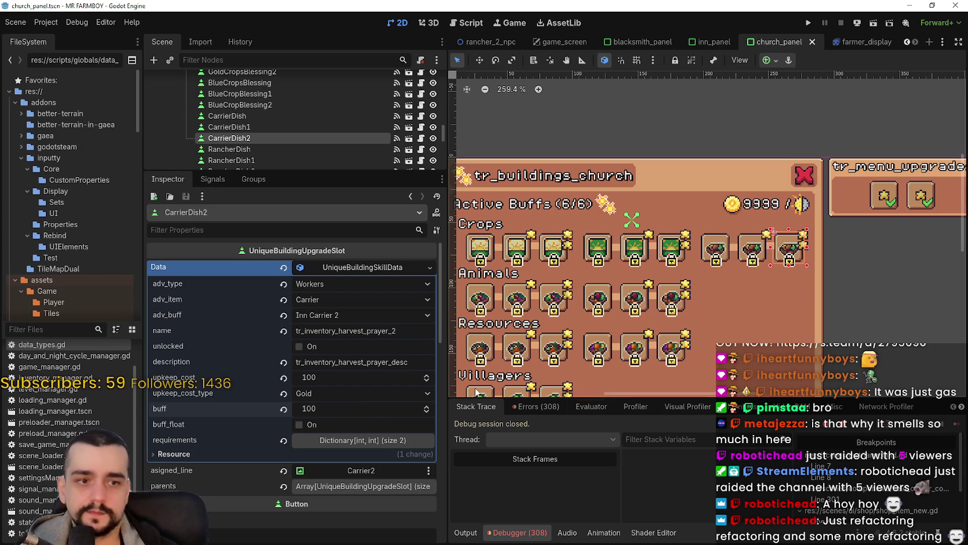
click(309, 426)
Set CarrierDish1's upkeep to 10 Gold and buff to 10, then save
click(261, 130)
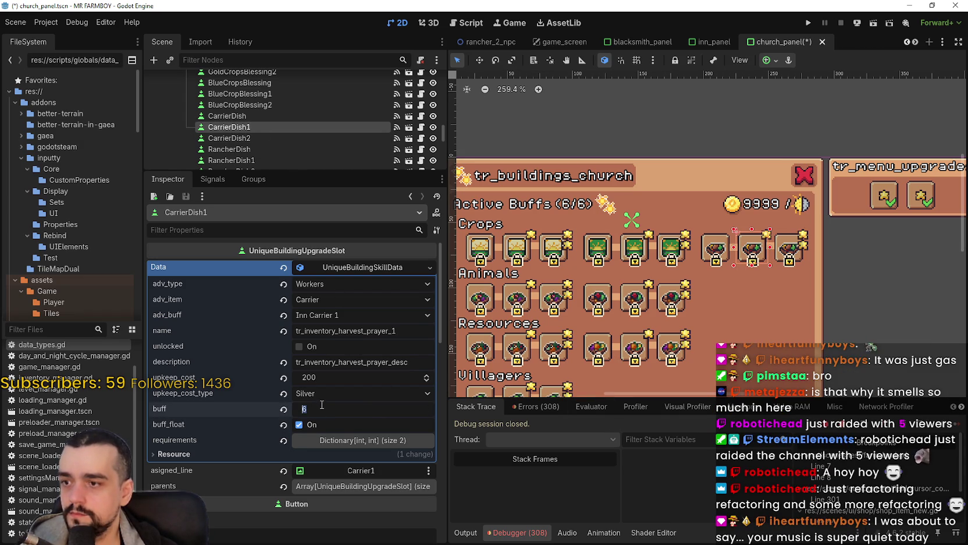
click(345, 378)
text(10)
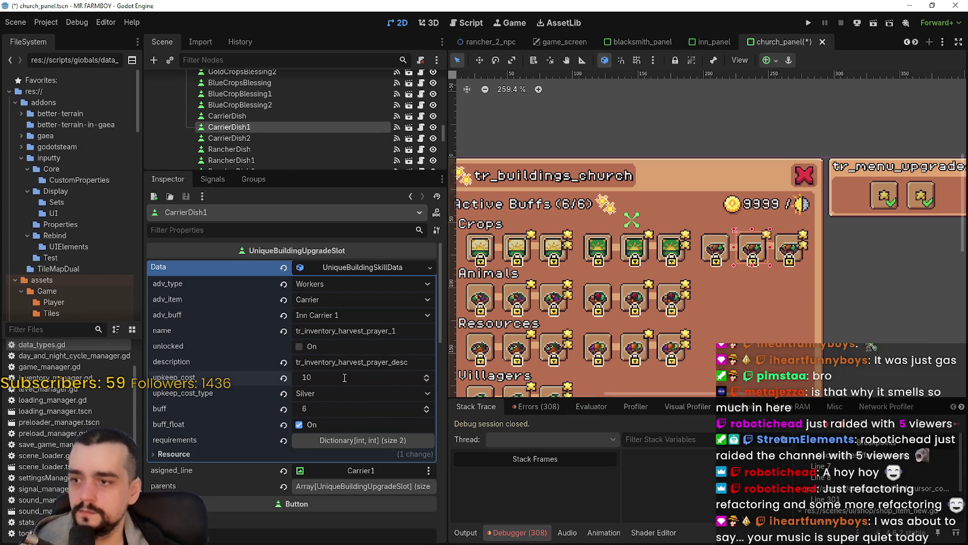
click(317, 409)
text(10)
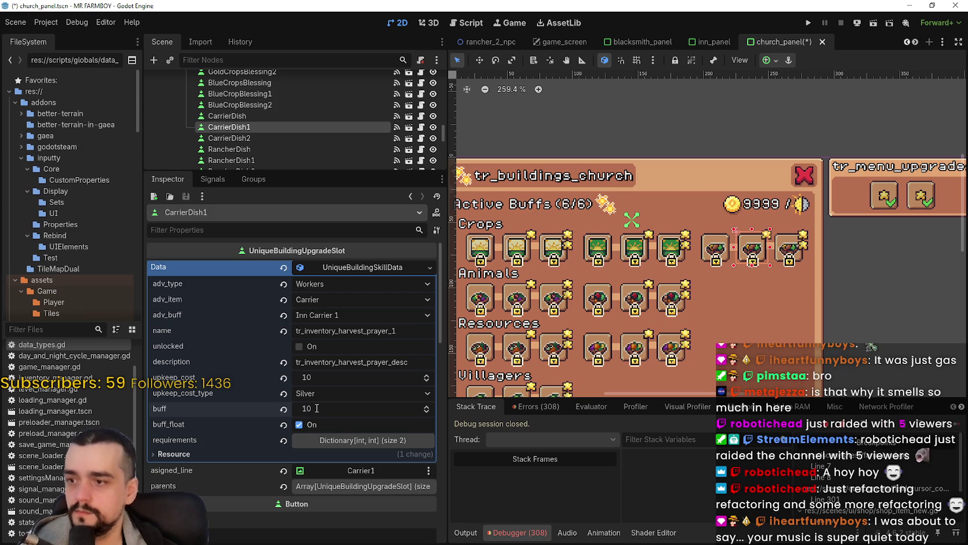
click(316, 394)
scroll(367, 462, down, 3)
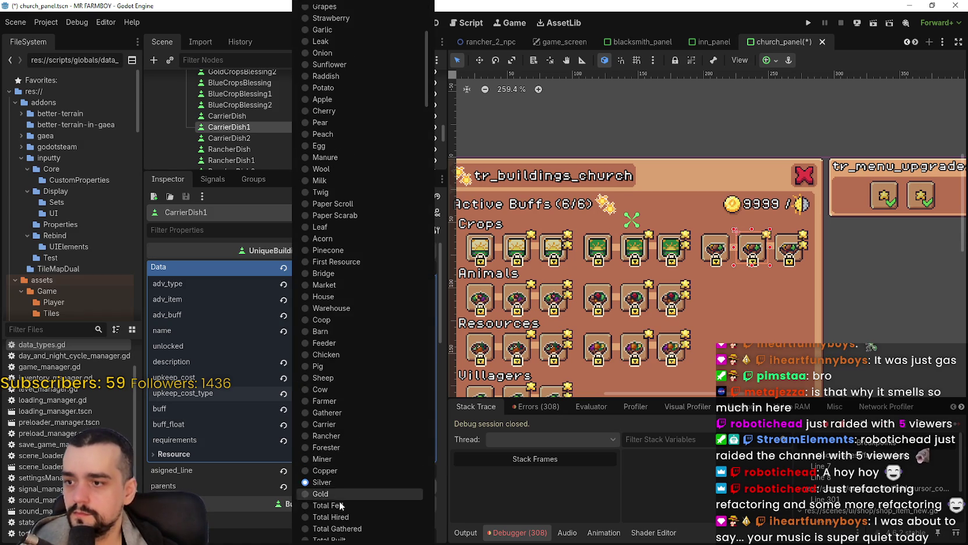
click(341, 492)
key(ctrl+s)
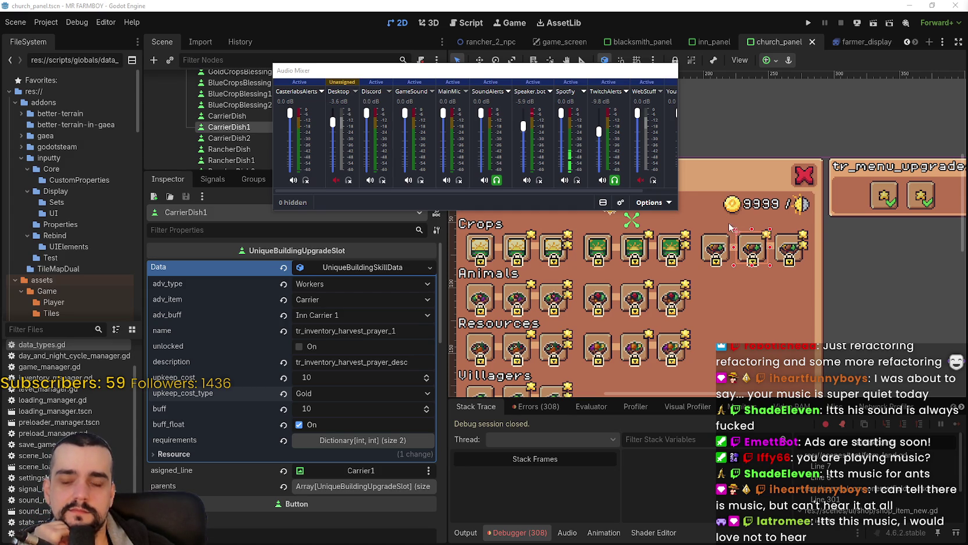
Open the Filters window for the Spotify audio source
click(583, 95)
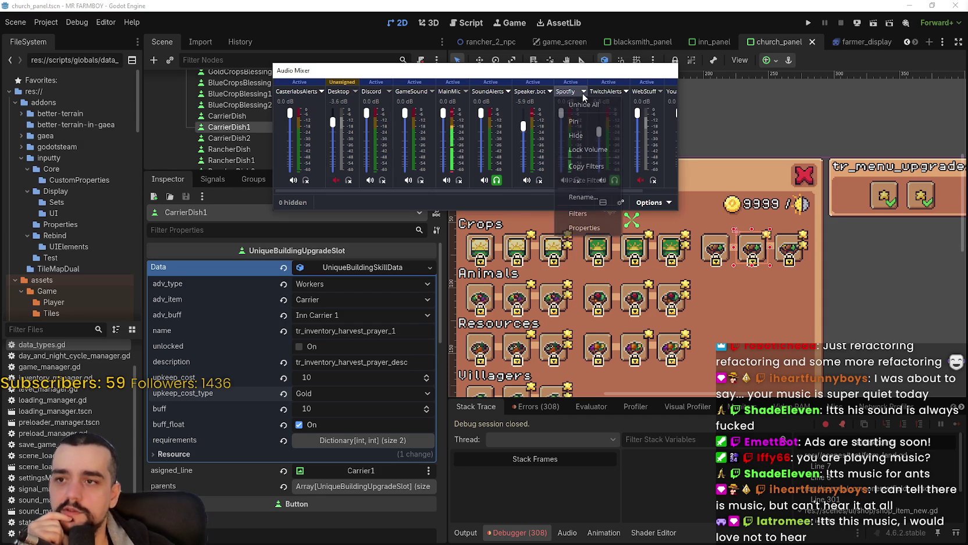
click(584, 228)
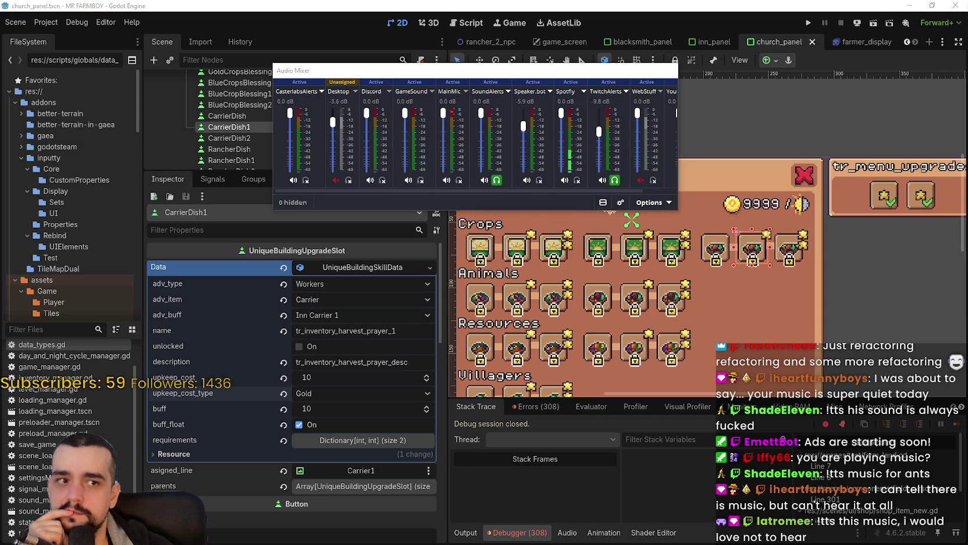
mouse_move(502, 70)
mouse_down()
mouse_move(689, 78)
mouse_move(647, 82)
mouse_up()
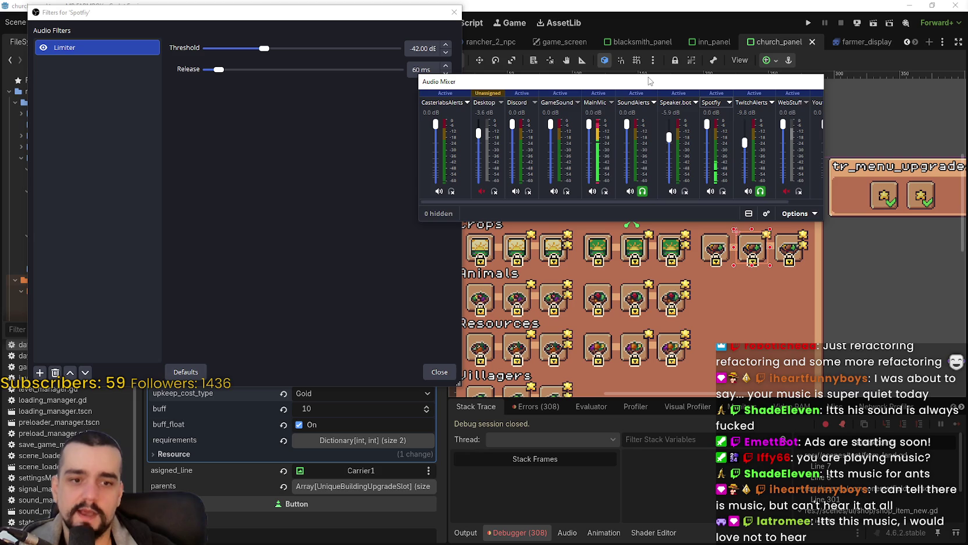
click(314, 111)
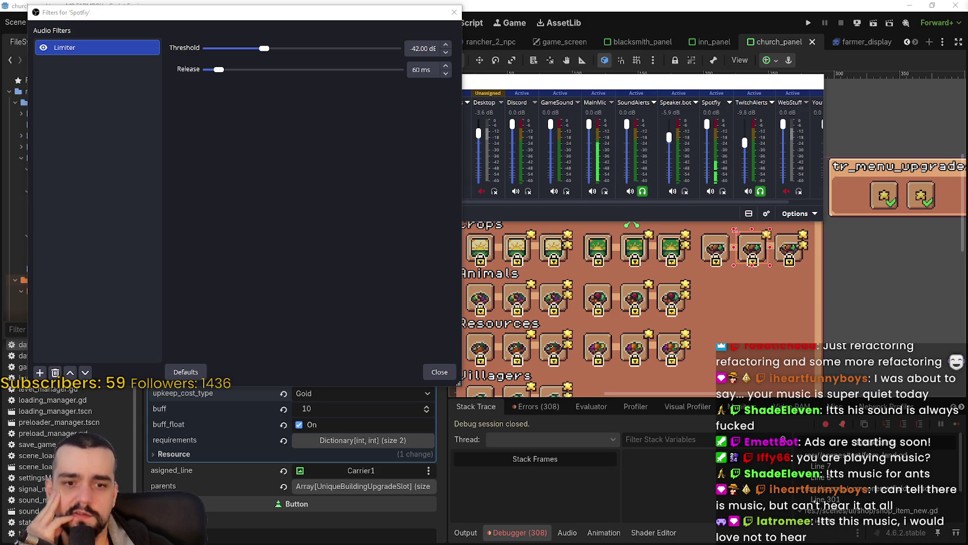
Step the Spotify Limiter threshold up from -42 to -38.00 dB
click(447, 52)
click(447, 52)
click(447, 53)
click(446, 45)
click(446, 45)
click(447, 44)
click(446, 45)
click(447, 45)
click(447, 44)
click(447, 45)
click(447, 45)
click(447, 44)
click(447, 45)
click(447, 45)
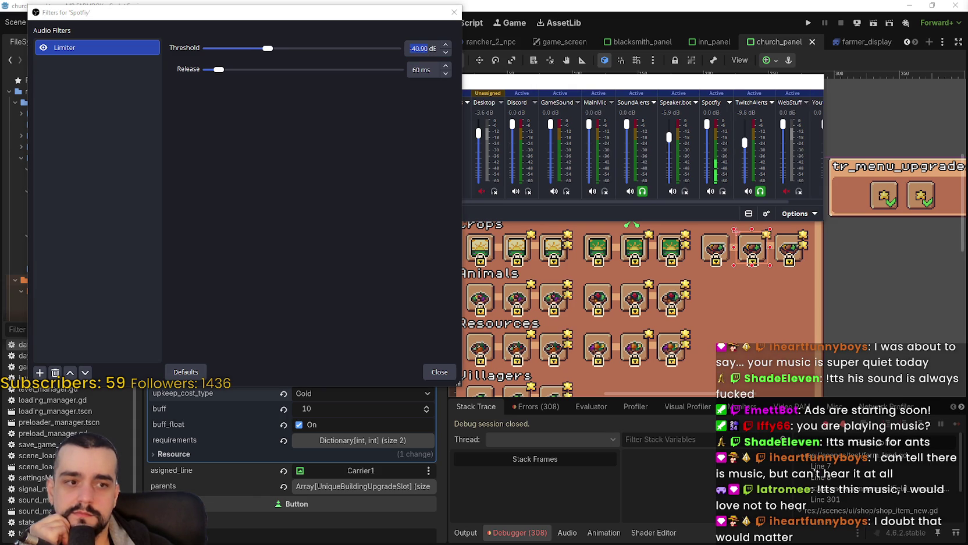
click(446, 45)
click(447, 45)
click(446, 45)
click(446, 45)
click(447, 44)
click(447, 45)
click(447, 45)
click(446, 45)
click(446, 45)
click(446, 45)
click(447, 45)
click(446, 44)
click(447, 45)
click(446, 45)
click(446, 44)
click(447, 45)
click(446, 44)
click(446, 45)
click(446, 45)
click(446, 45)
click(446, 45)
click(446, 45)
click(446, 45)
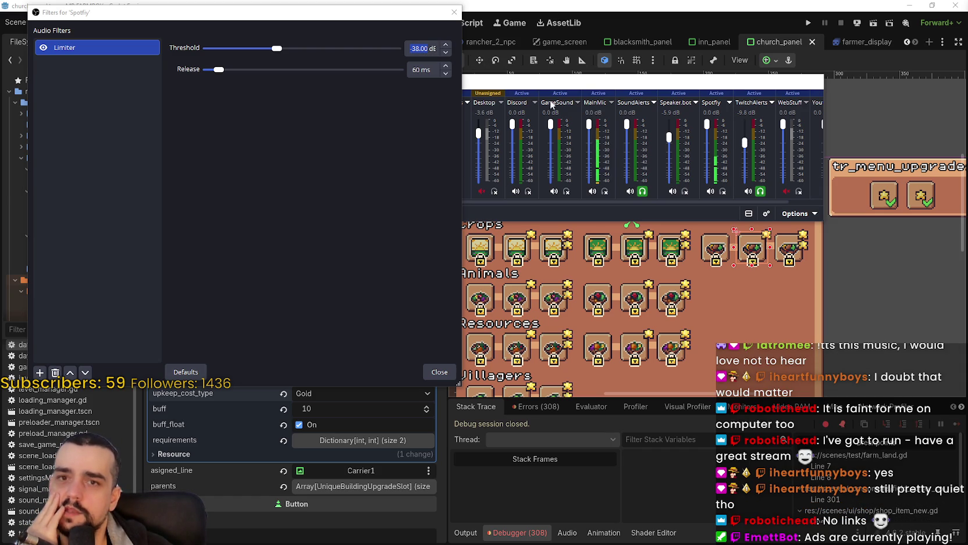
Nudge the Spotify Limiter threshold up several steps beyond -38 dB
click(446, 52)
click(446, 45)
click(446, 45)
click(446, 46)
click(446, 46)
click(446, 45)
click(447, 45)
click(447, 46)
click(446, 45)
click(446, 45)
click(446, 45)
click(446, 45)
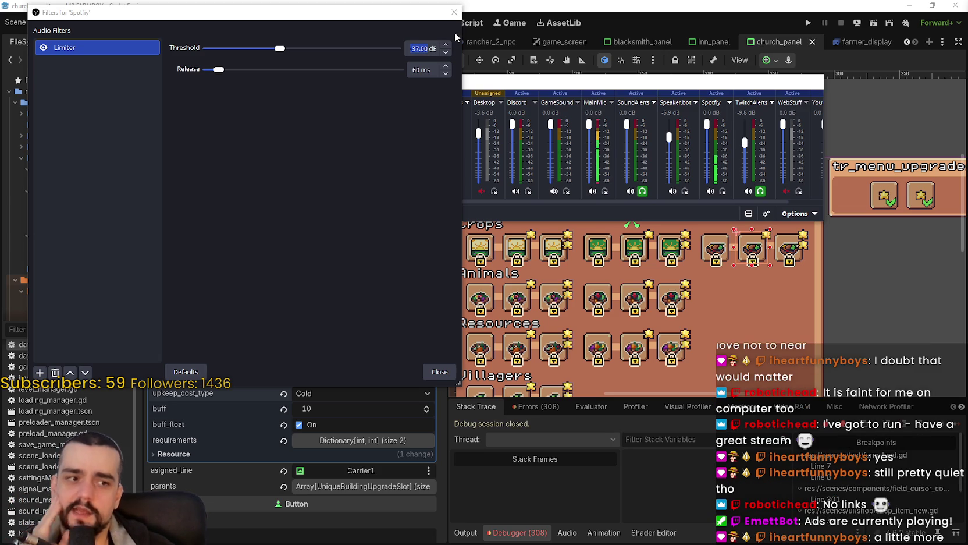
Bring the Limiter threshold to -36.00 dB and close the Spotify filters window
click(446, 45)
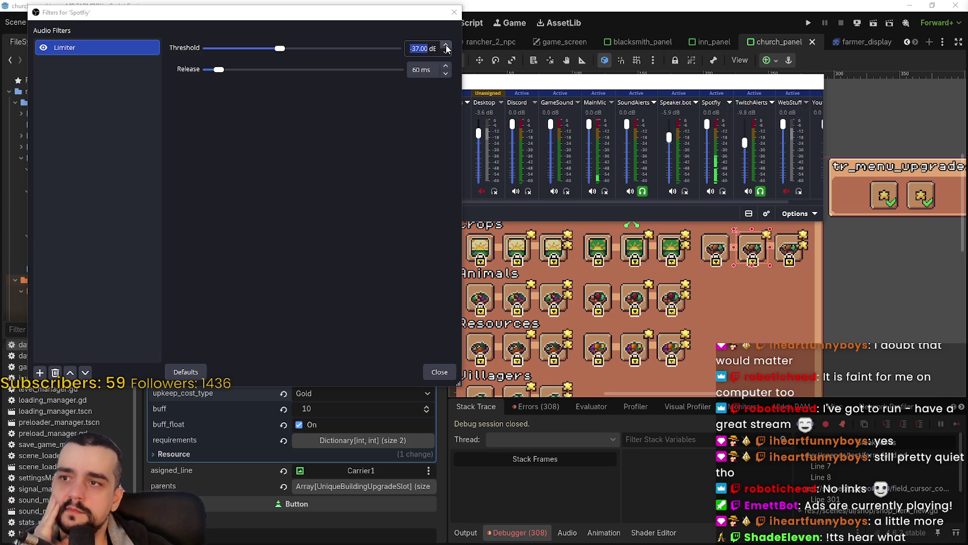
click(446, 45)
click(447, 45)
click(447, 45)
click(447, 45)
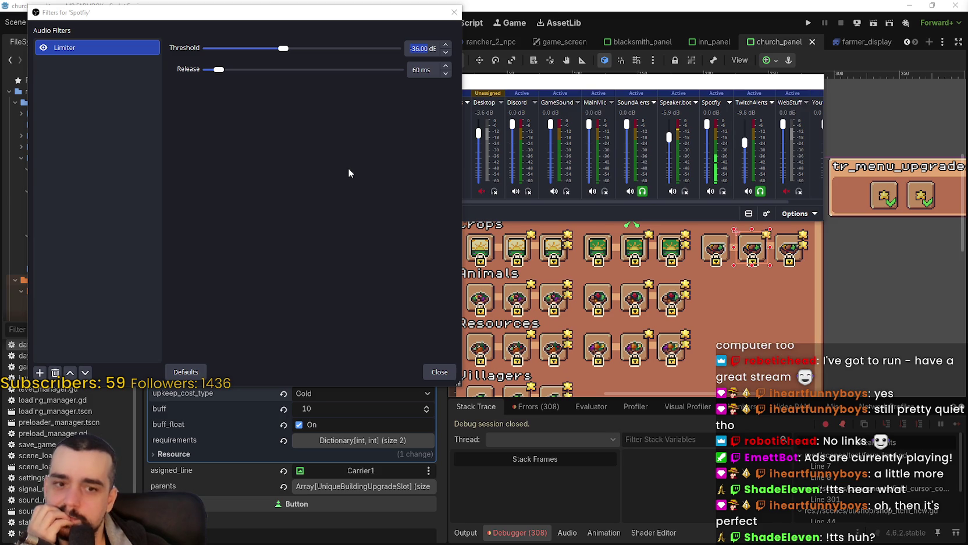
click(438, 374)
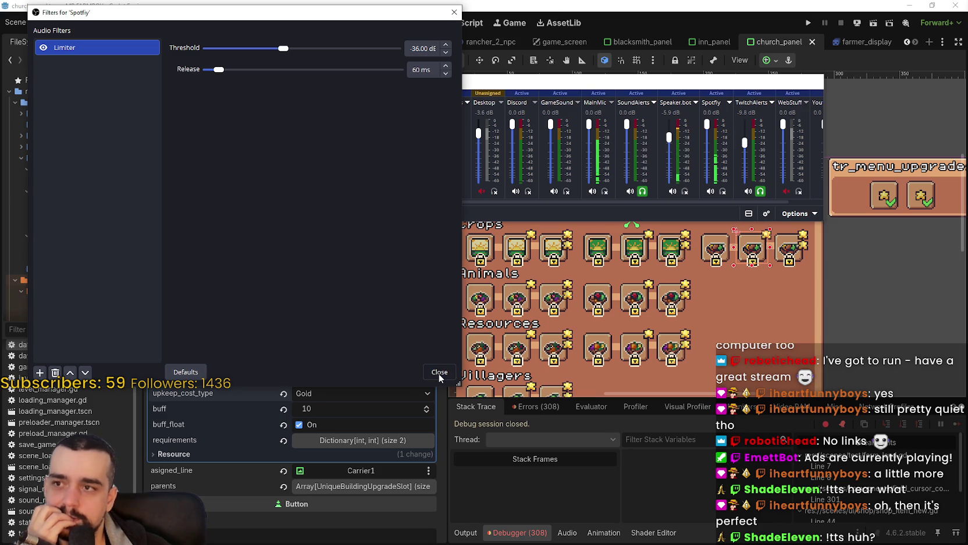
click(439, 373)
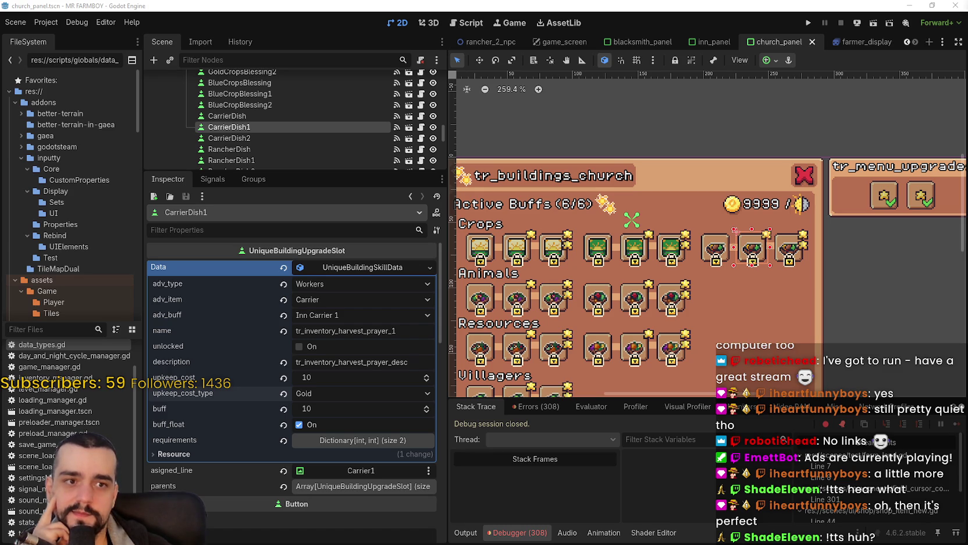
scroll(746, 259, left, 3)
scroll(746, 259, down, 1)
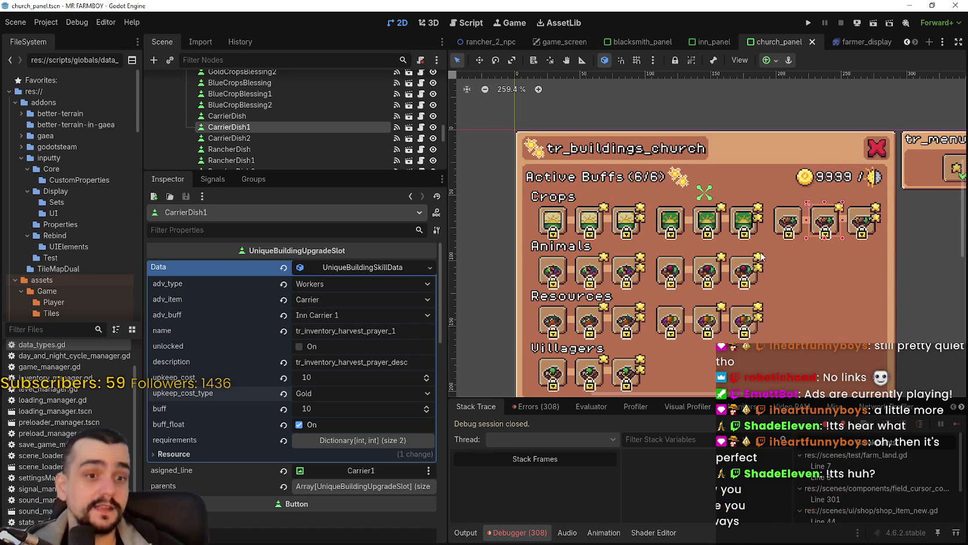
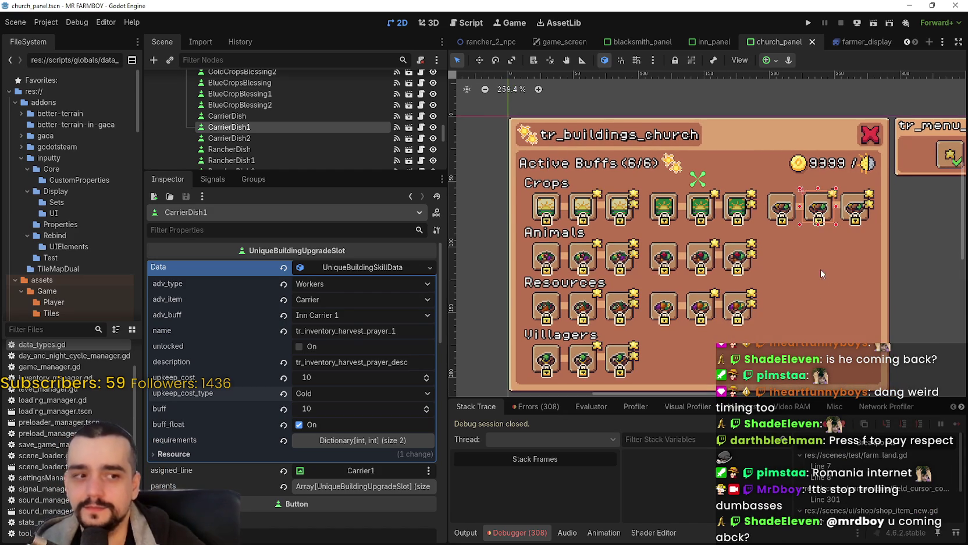
Select the CarrierDish upgrade slot in the church panel canvas
scroll(822, 274, up, 1)
scroll(817, 205, up, 2)
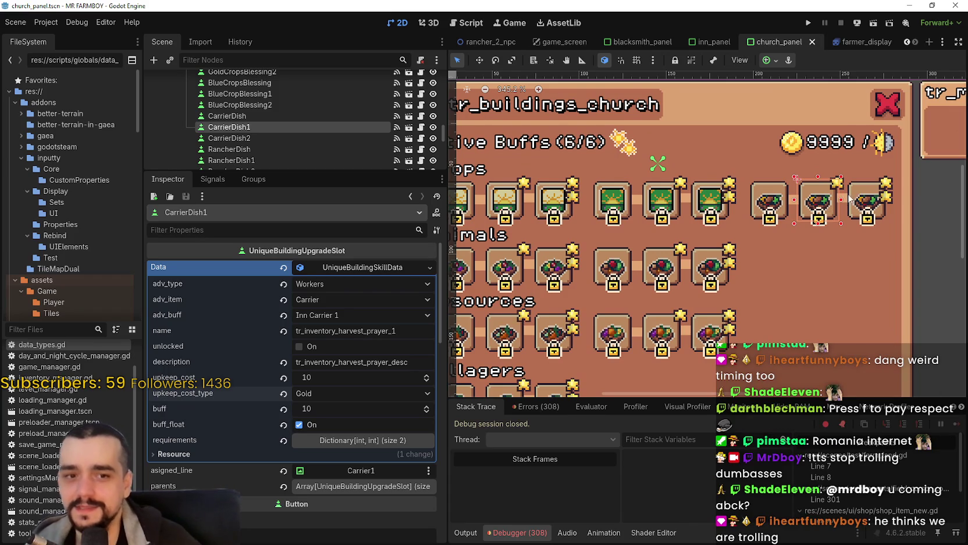
scroll(811, 214, up, 1)
scroll(814, 210, down, 2)
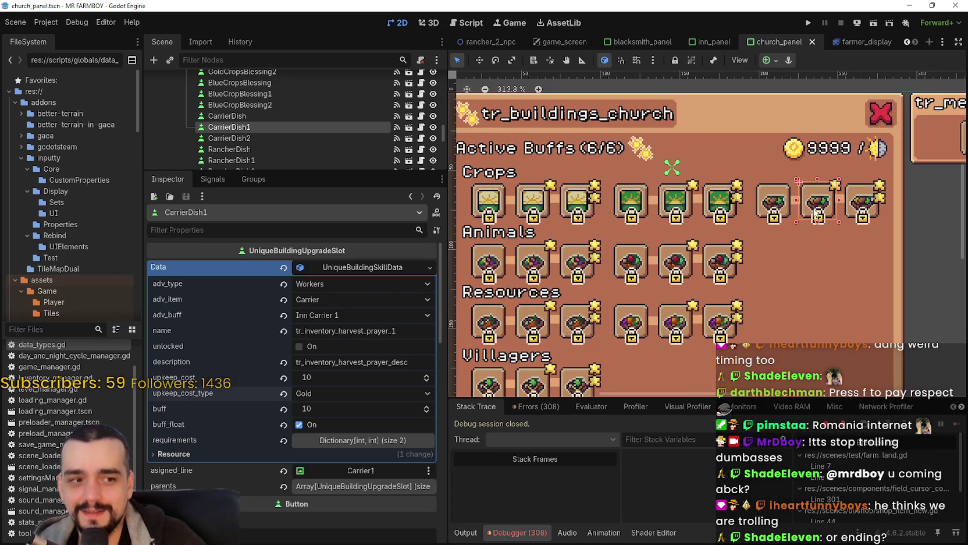
scroll(817, 205, up, 2)
scroll(821, 217, down, 2)
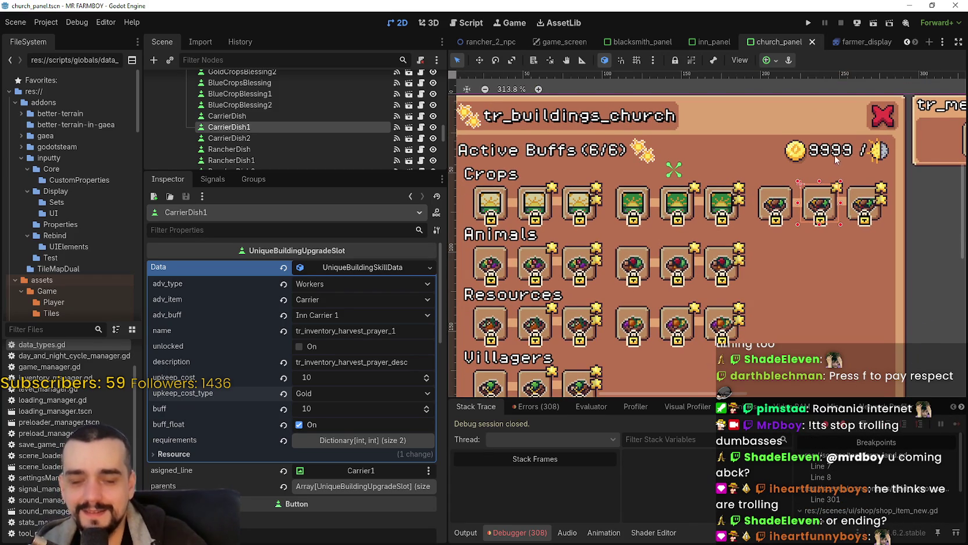
scroll(835, 158, up, 3)
scroll(838, 181, down, 5)
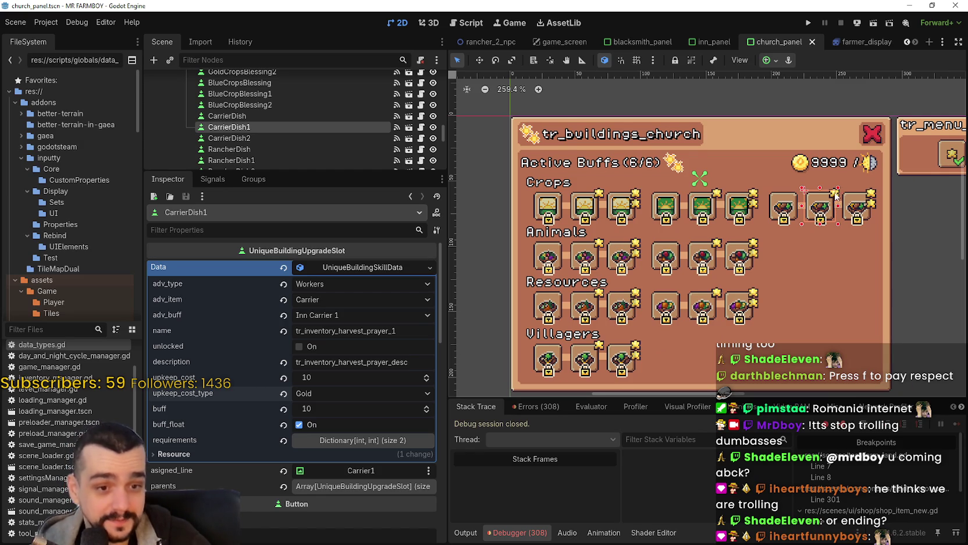
scroll(836, 197, down, 1)
click(801, 215)
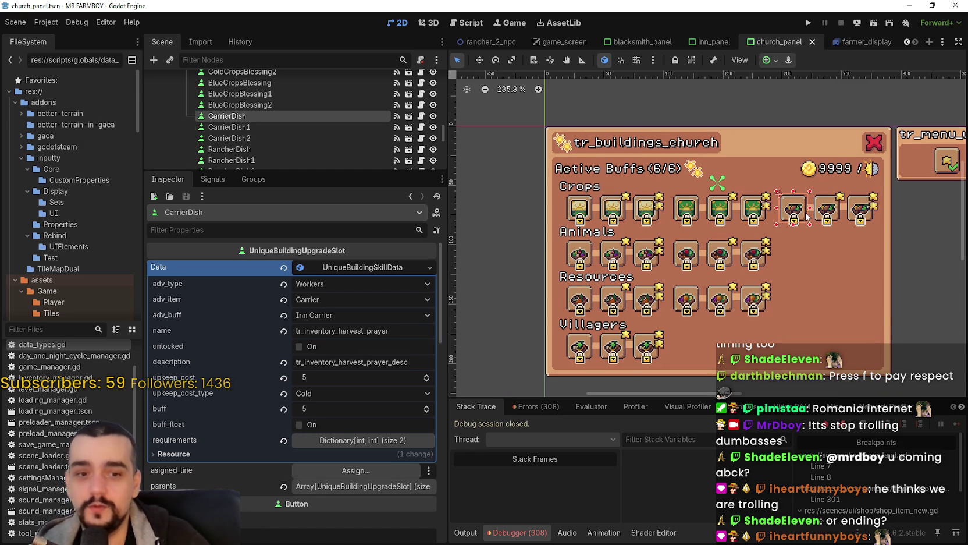
Expand the CarrierDish Button icon's AtlasTexture settings in the Inspector
click(365, 269)
click(365, 269)
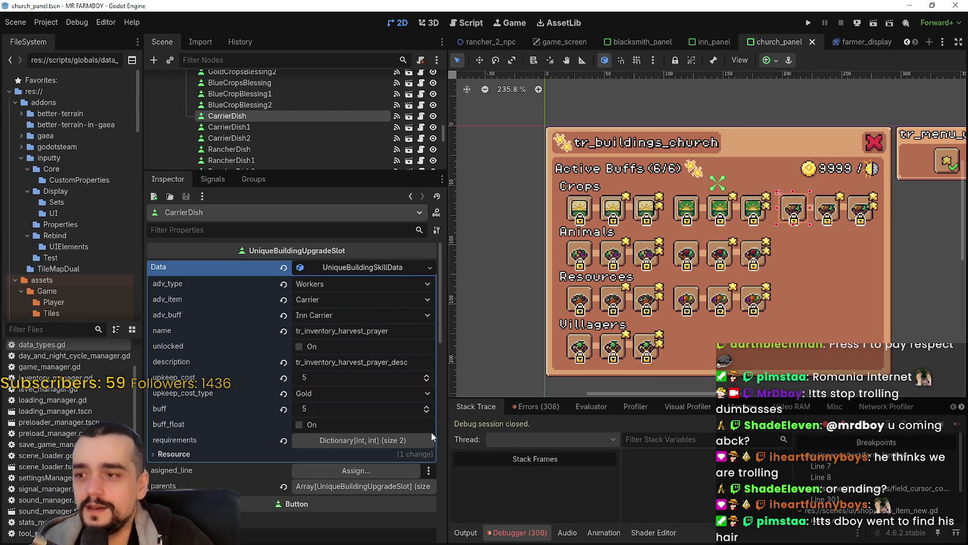
scroll(397, 423, down, 5)
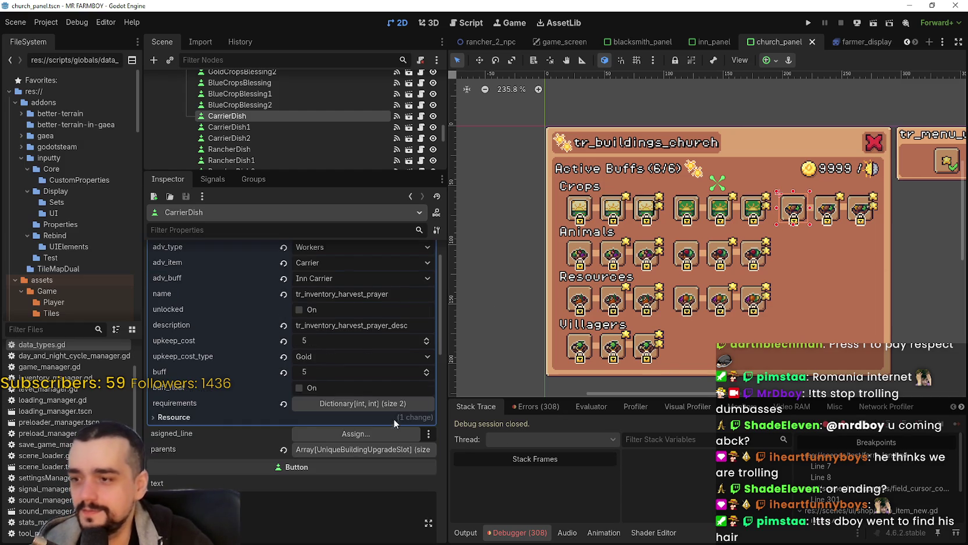
click(361, 427)
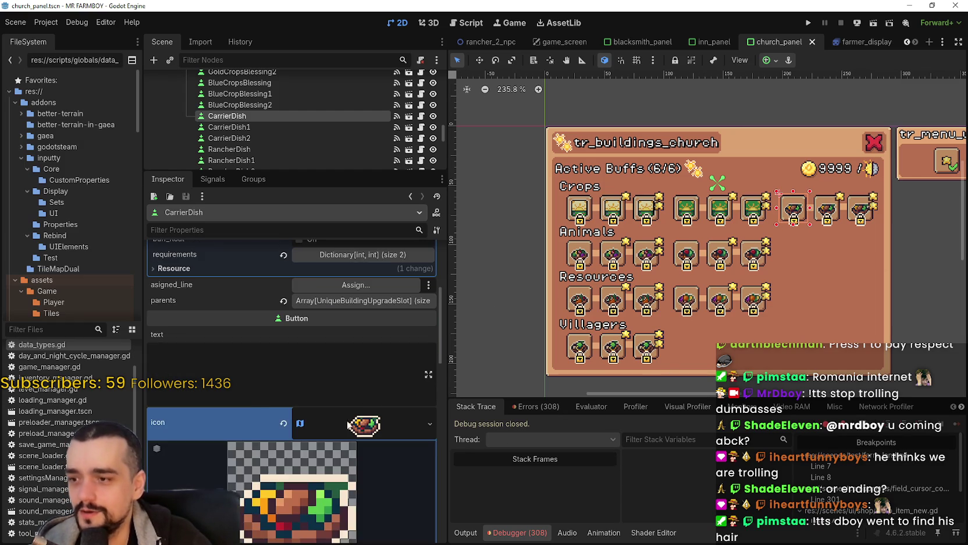
Set the CarrierDish icon region to the purple sunrise tile in the Region Editor
scroll(326, 454, down, 8)
click(302, 401)
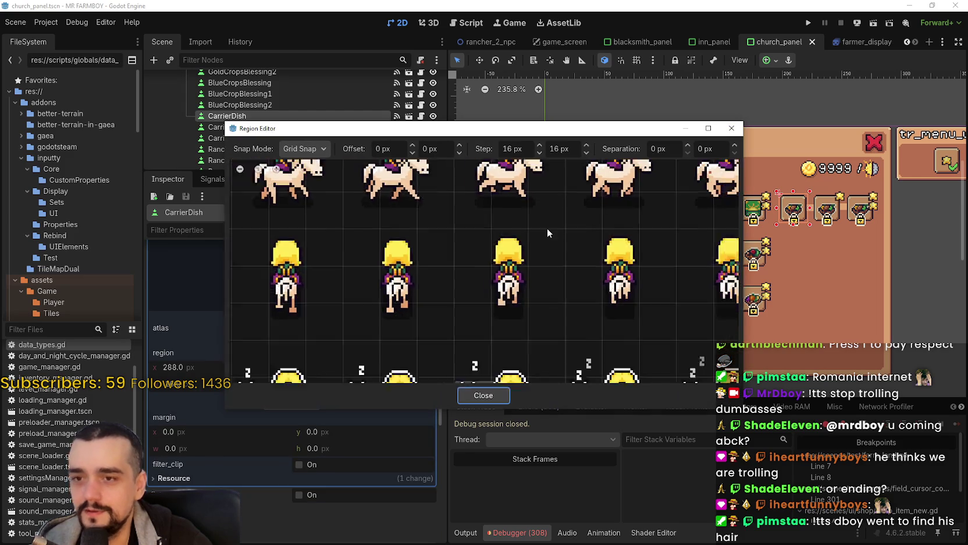
scroll(556, 223, down, 5)
scroll(349, 326, down, 3)
scroll(567, 238, down, 4)
scroll(605, 307, up, 3)
scroll(605, 307, up, 5)
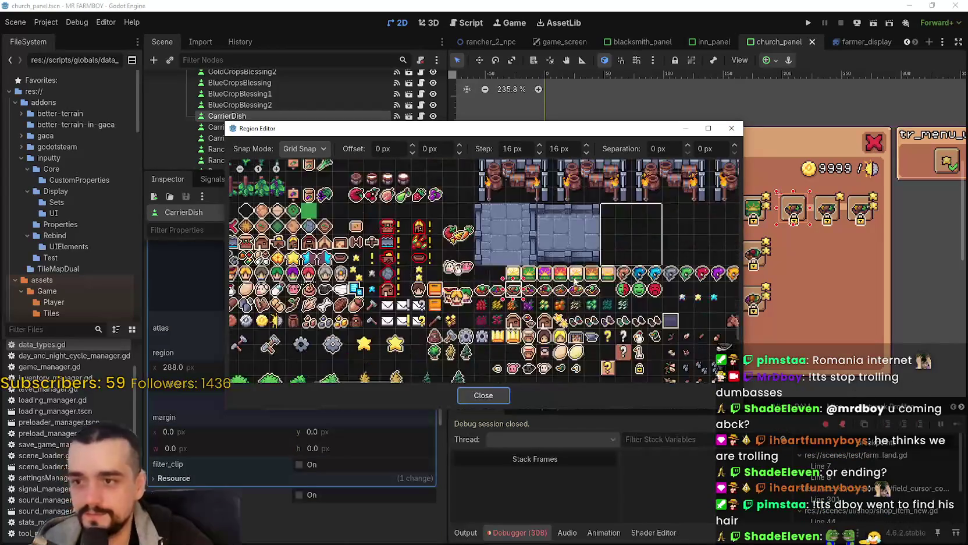
click(549, 272)
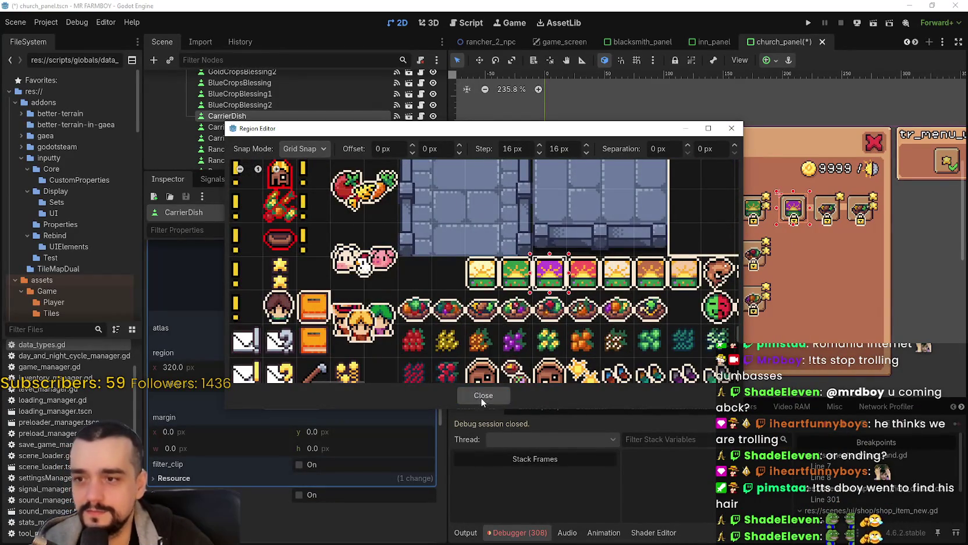
click(483, 395)
Copy the CarrierDish icon texture, then select the CarrierDish1 slot
scroll(315, 398, up, 5)
right_click(369, 519)
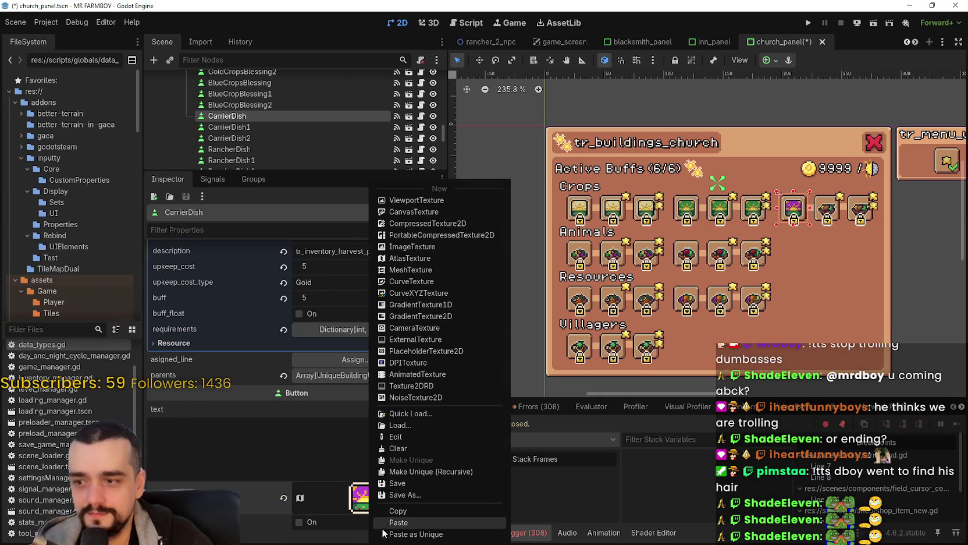
click(389, 519)
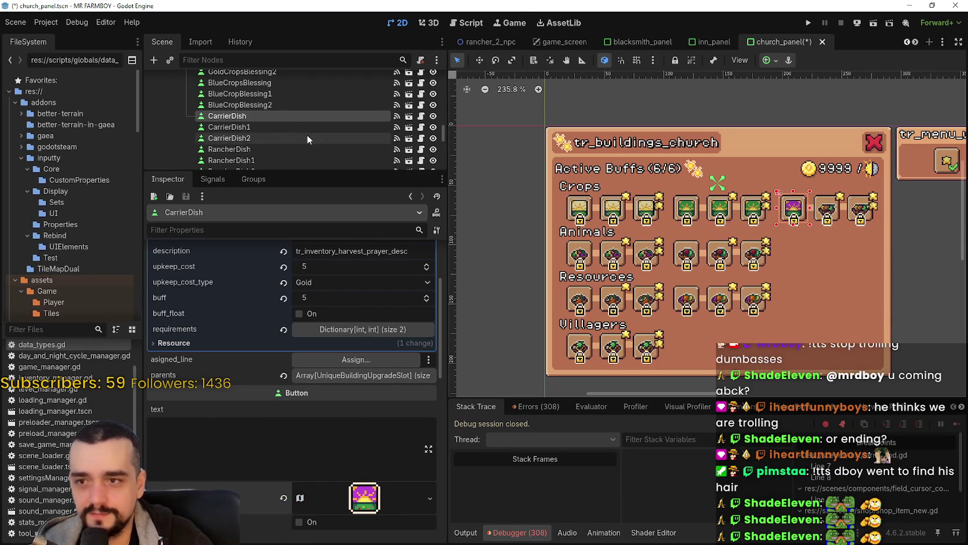
click(279, 126)
Paste the copied purple sunrise icon onto CarrierDish1 and CarrierDish2
scroll(331, 431, down, 5)
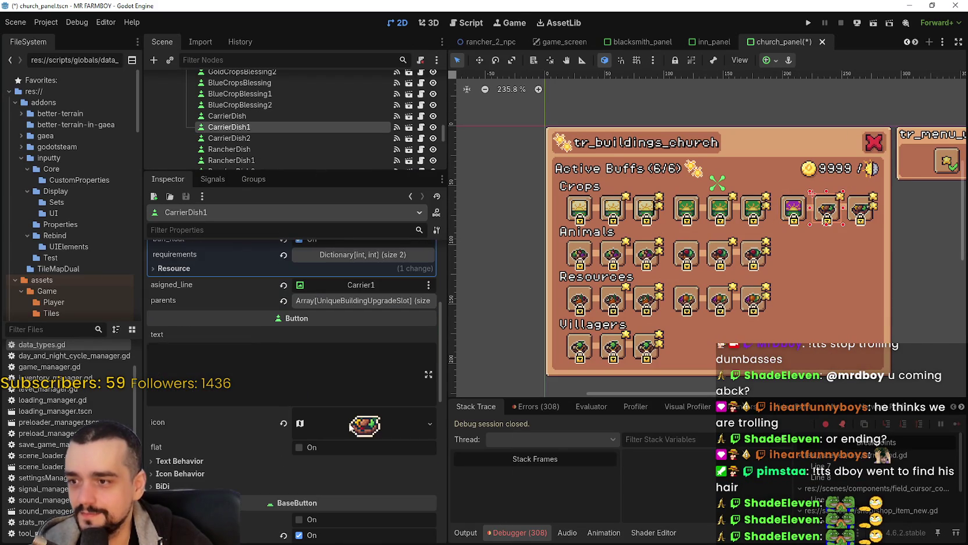
right_click(356, 424)
click(393, 522)
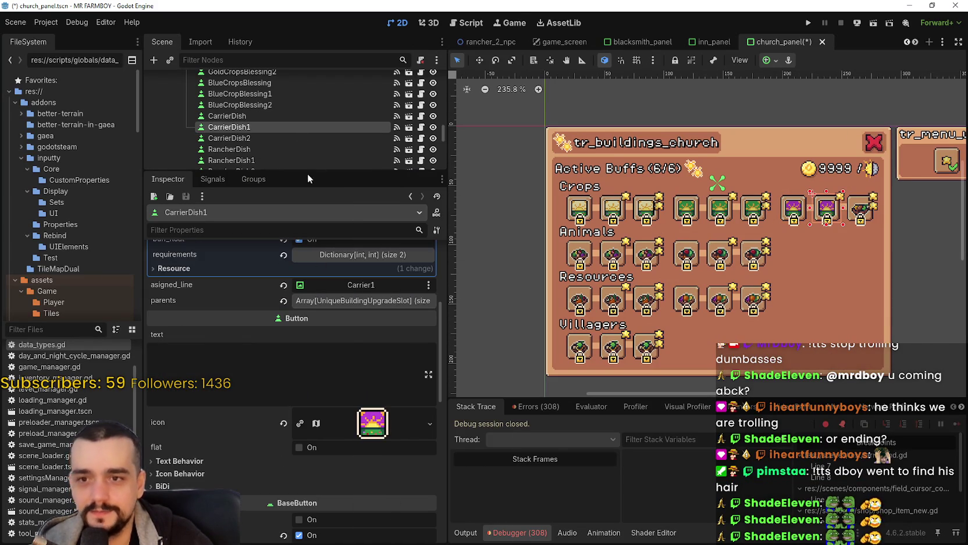
click(291, 137)
scroll(377, 429, down, 5)
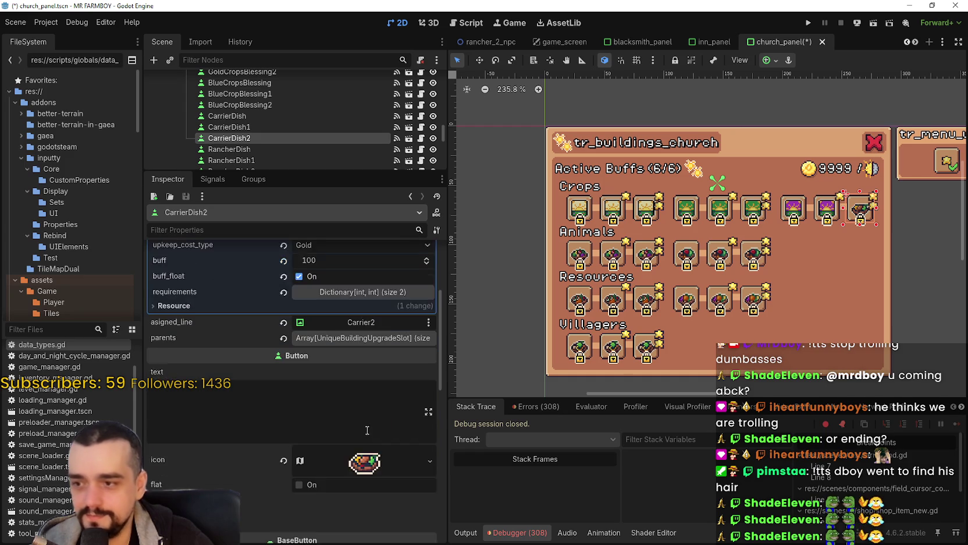
right_click(356, 425)
click(402, 523)
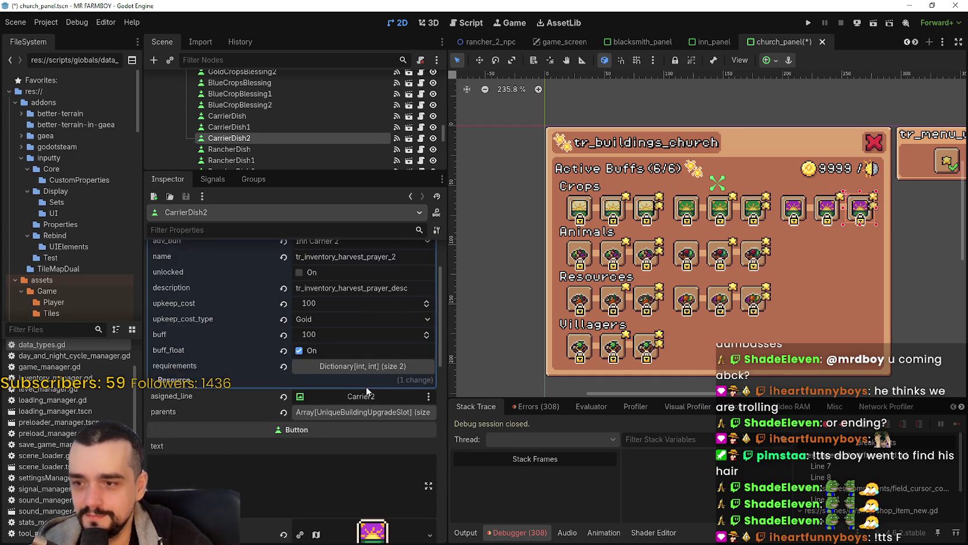
Inspect the CarrierDish, BlueCropBlessing2 and GoldCropsBlessing1 slots, then bring Discord forward
scroll(366, 386, up, 3)
click(294, 117)
scroll(338, 355, up, 5)
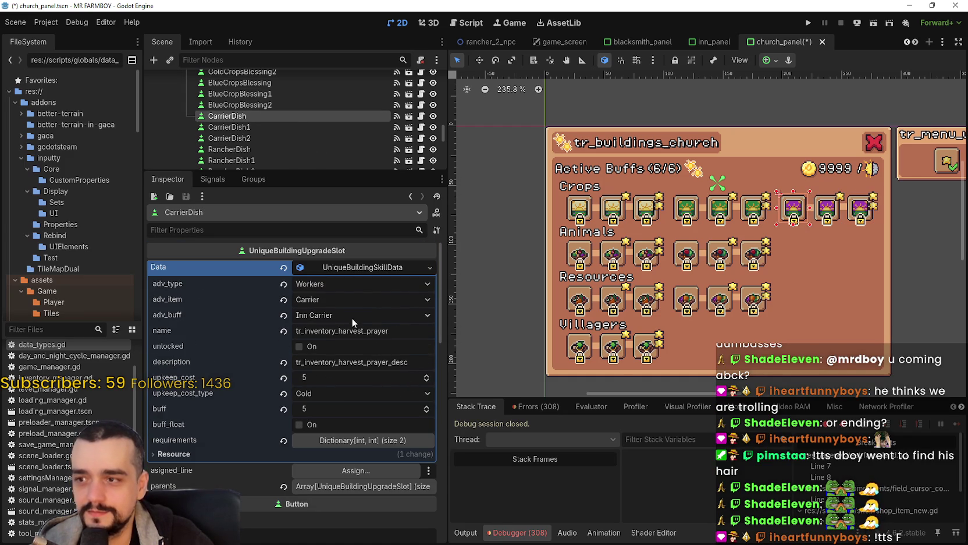
click(273, 105)
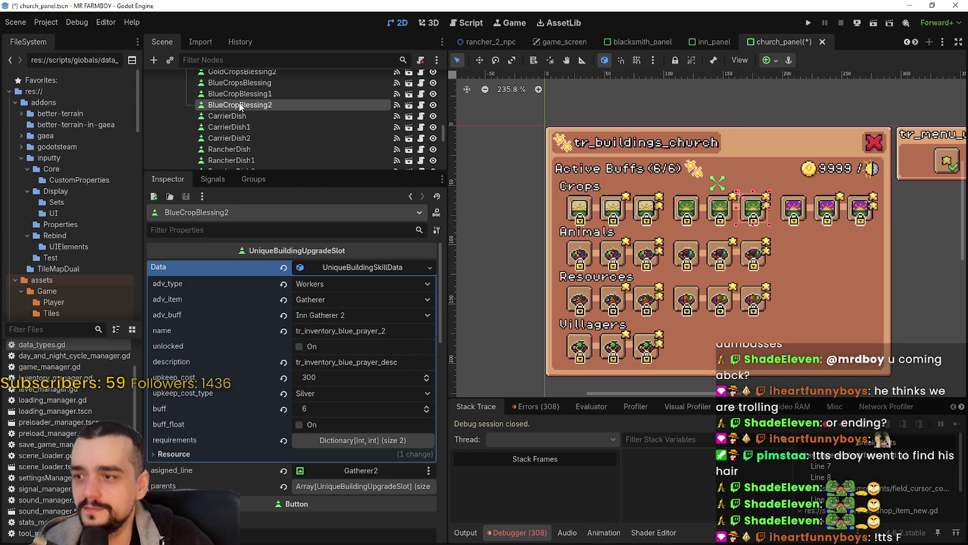
scroll(288, 116, up, 2)
click(280, 106)
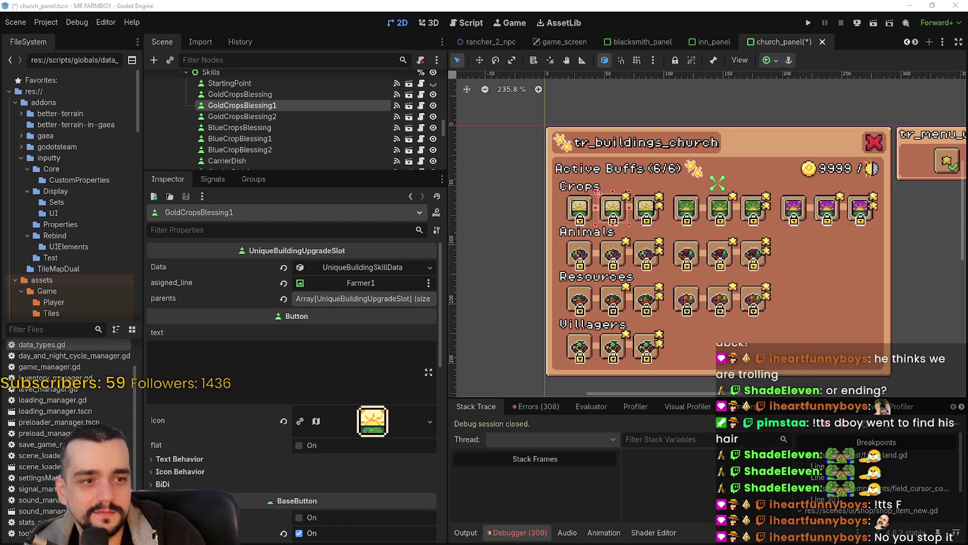
mouse_move(967, 139)
mouse_down()
mouse_move(662, 138)
mouse_move(479, 44)
mouse_up()
Enlarge the Bald Buddy photo in stream-chat, zoom in and out, then close it
scroll(541, 252, down, 2)
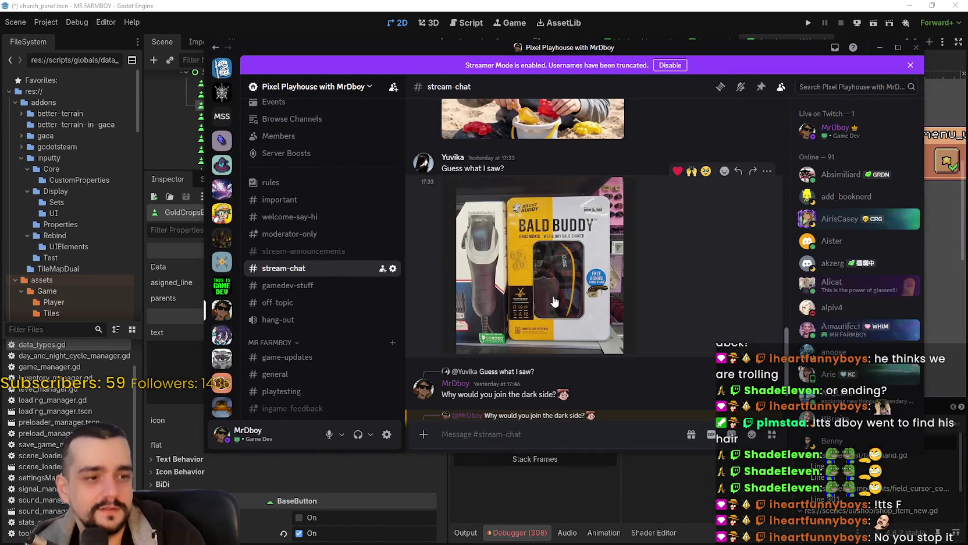
scroll(554, 300, up, 2)
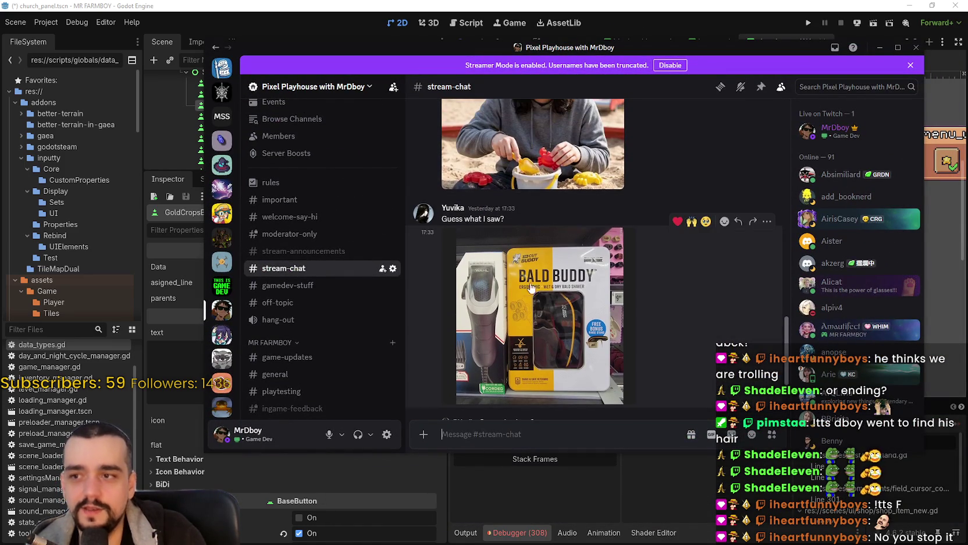
scroll(558, 253, down, 2)
click(594, 284)
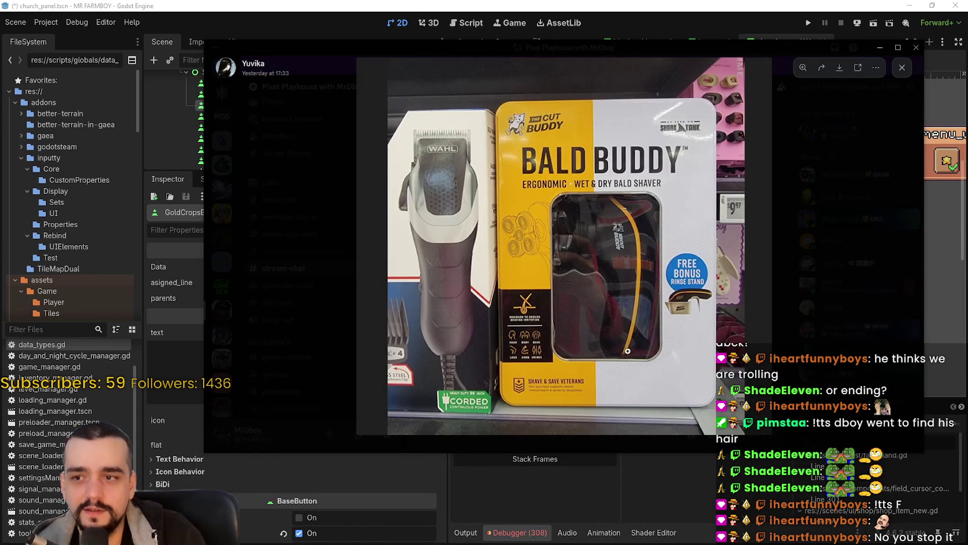
click(526, 234)
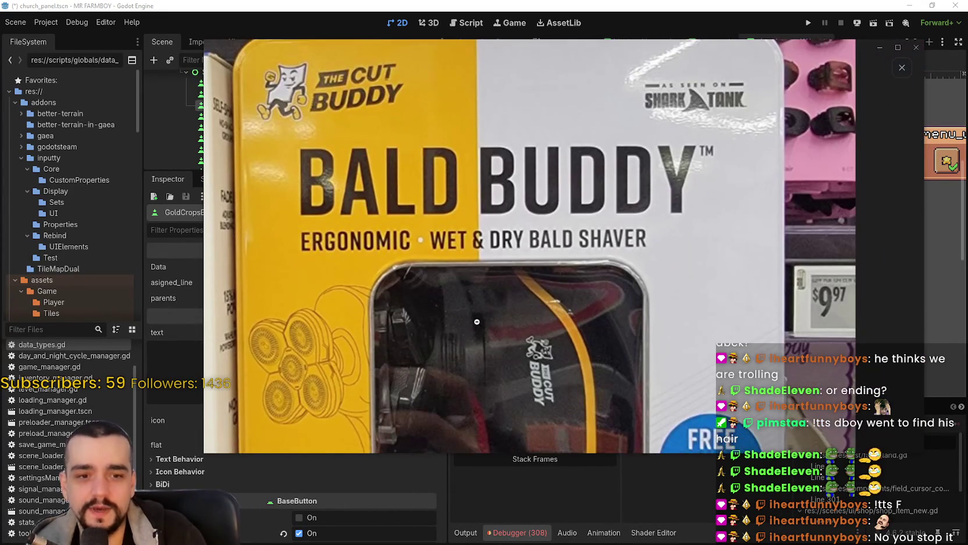
click(476, 321)
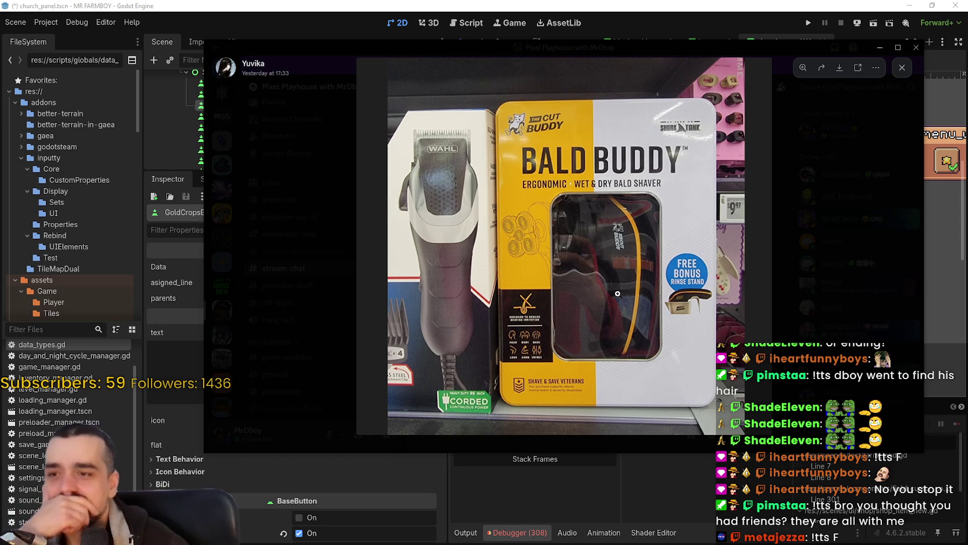
click(806, 314)
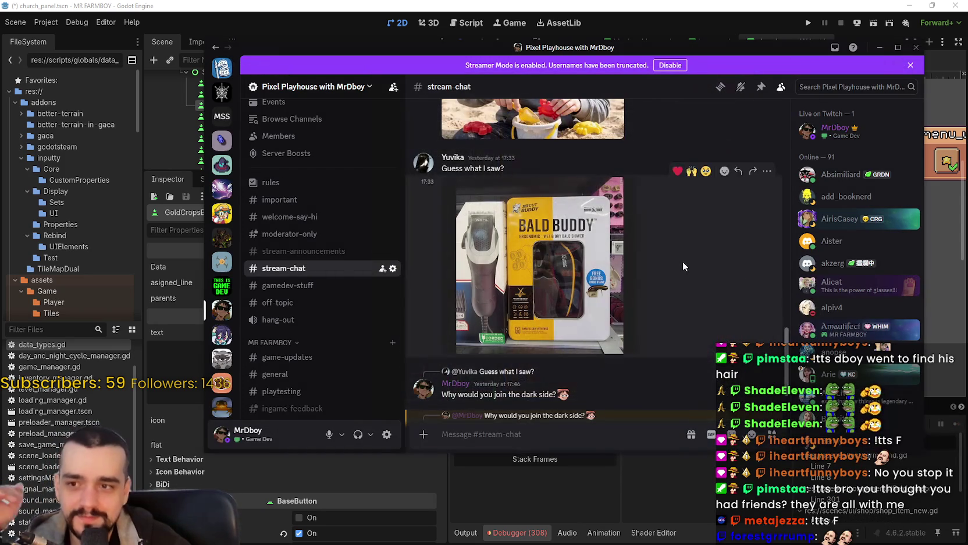
Reposition the Discord window while reopening and closing the Bald Buddy image twice
drag(495, 52, 550, 60)
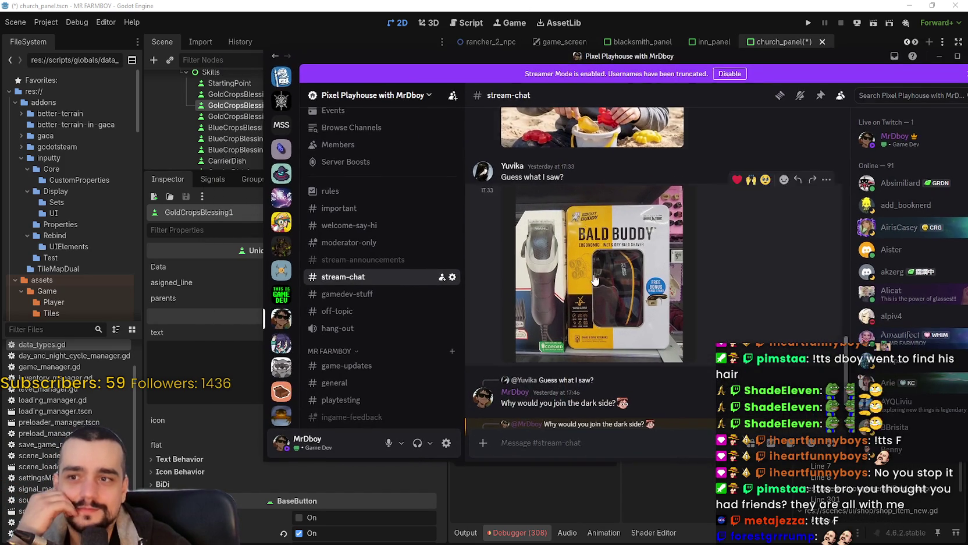
click(646, 279)
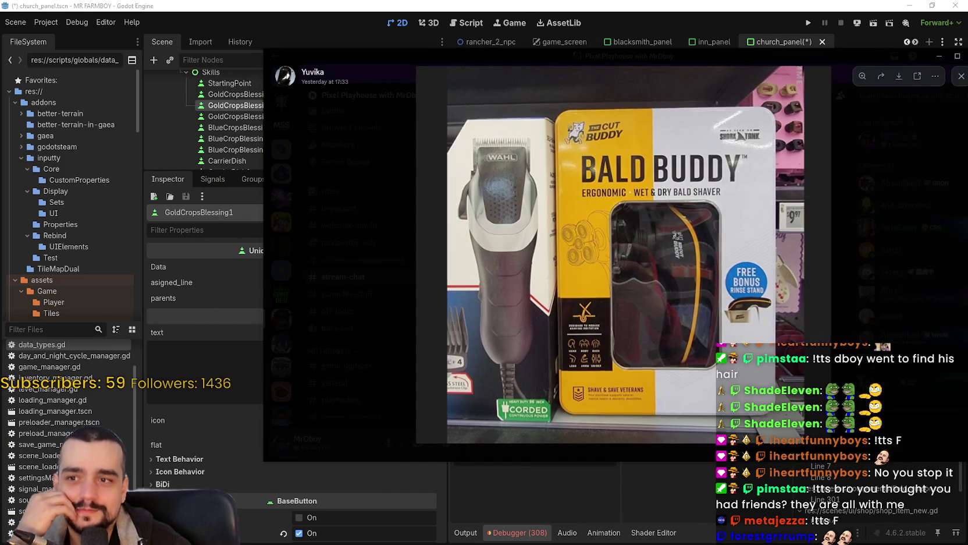
click(853, 271)
mouse_move(503, 62)
mouse_down()
mouse_move(967, 58)
mouse_move(378, 60)
mouse_up()
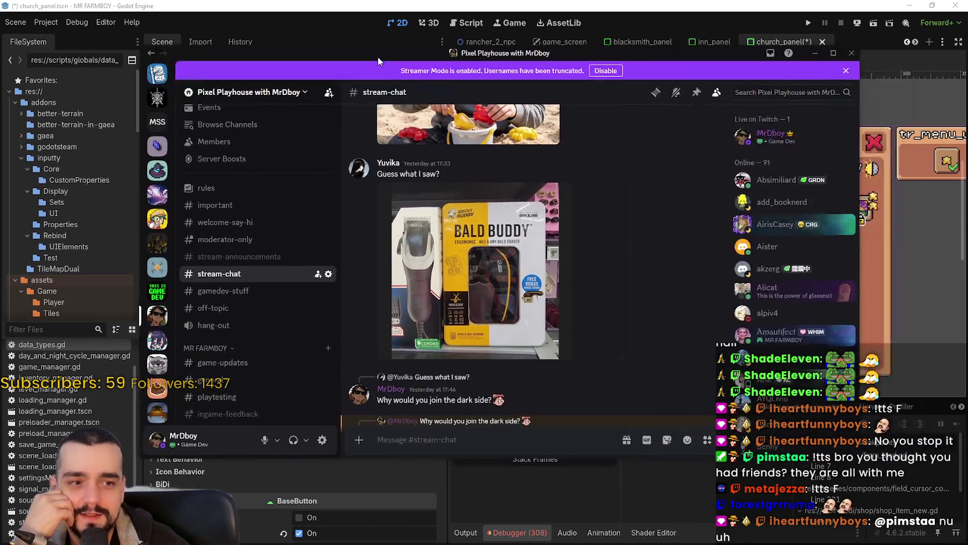
click(507, 253)
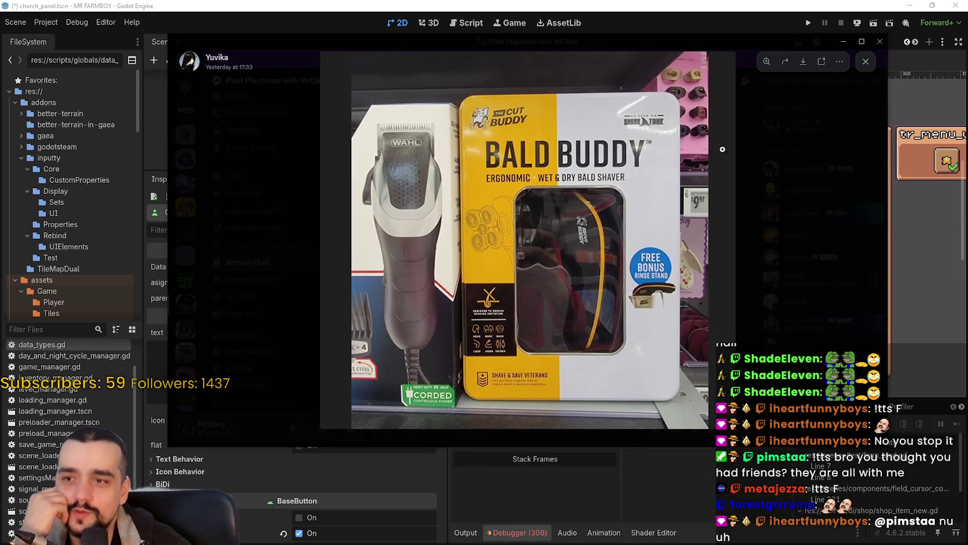
click(840, 302)
Switch to Godot and back to Discord, scrolling up to the eating clip
key(alt+Tab)
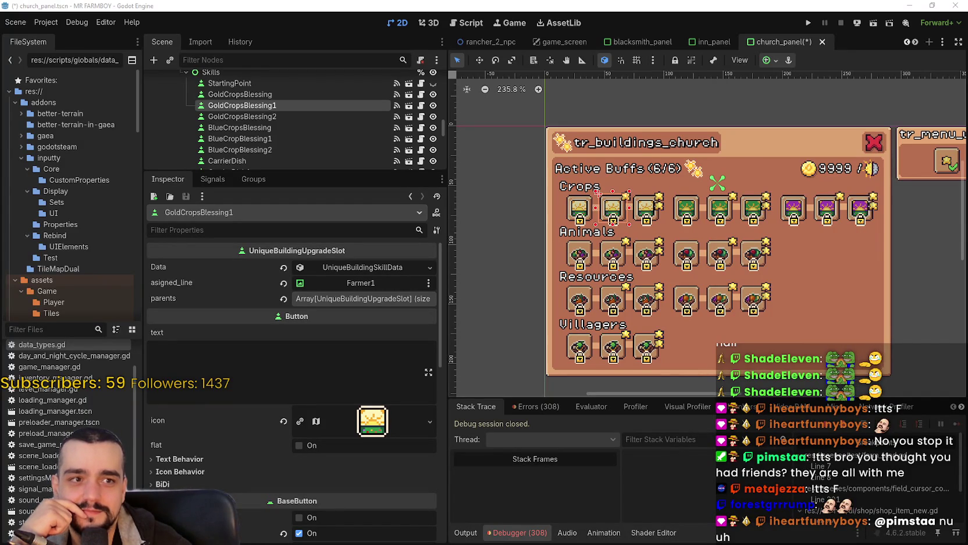
key(alt+Tab)
scroll(505, 366, up, 2)
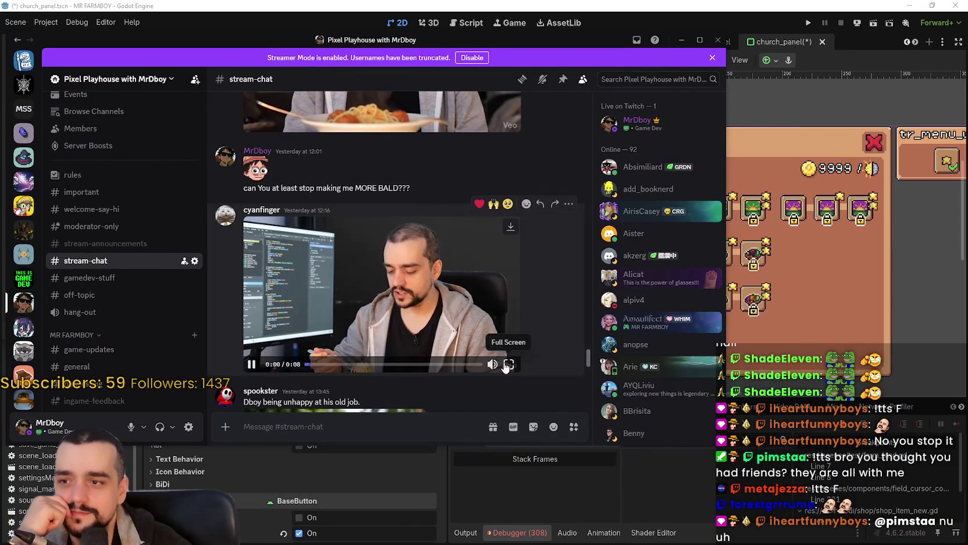
Watch the eating clip full screen, pausing, resuming and replaying it
click(506, 365)
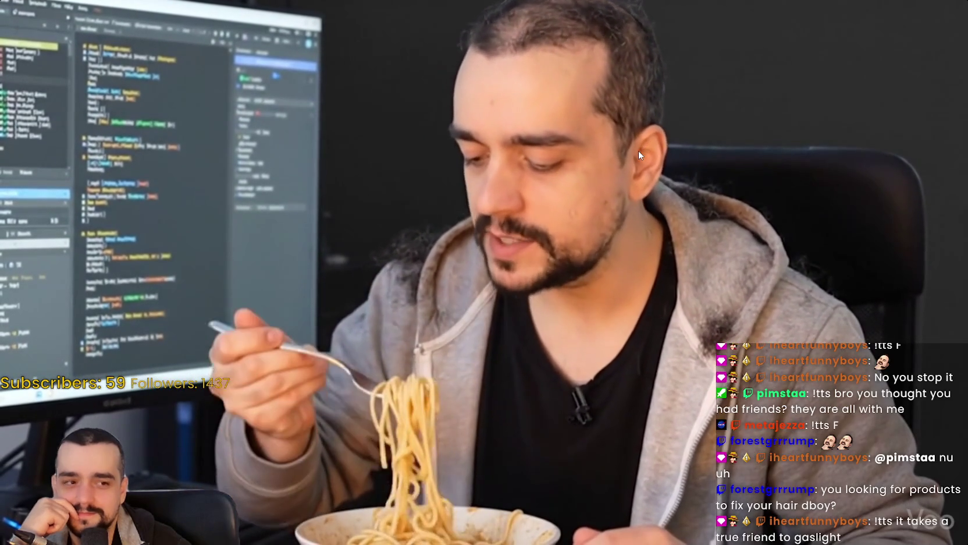
click(638, 150)
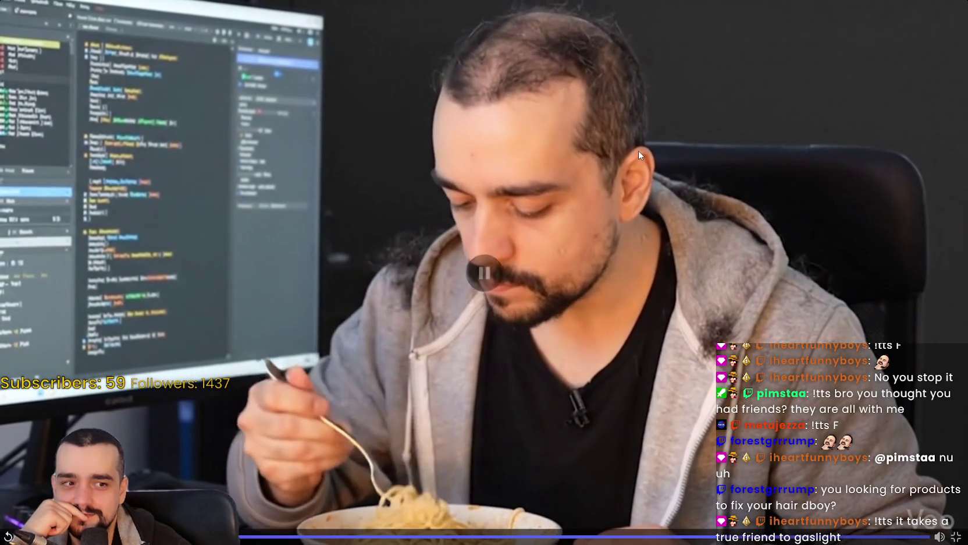
click(596, 254)
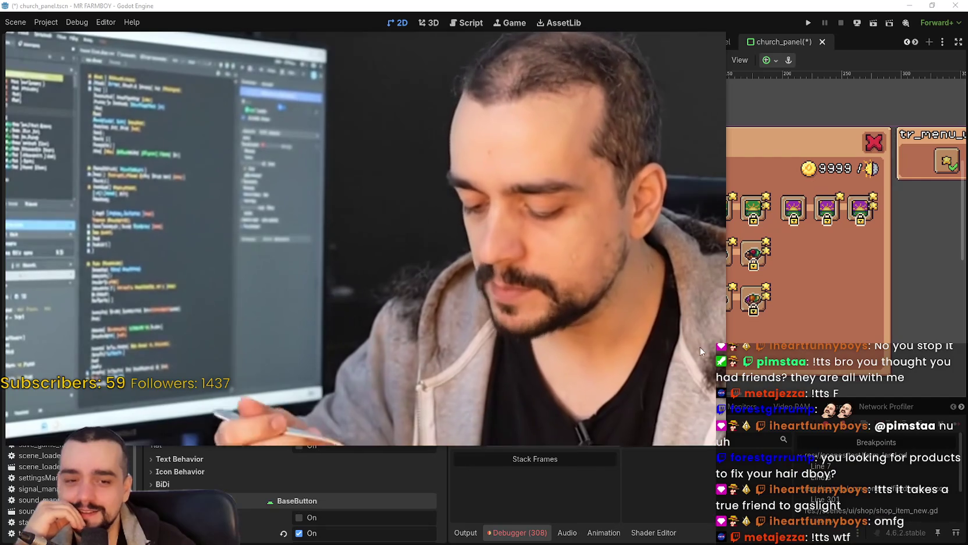
key(Escape)
click(471, 252)
click(428, 256)
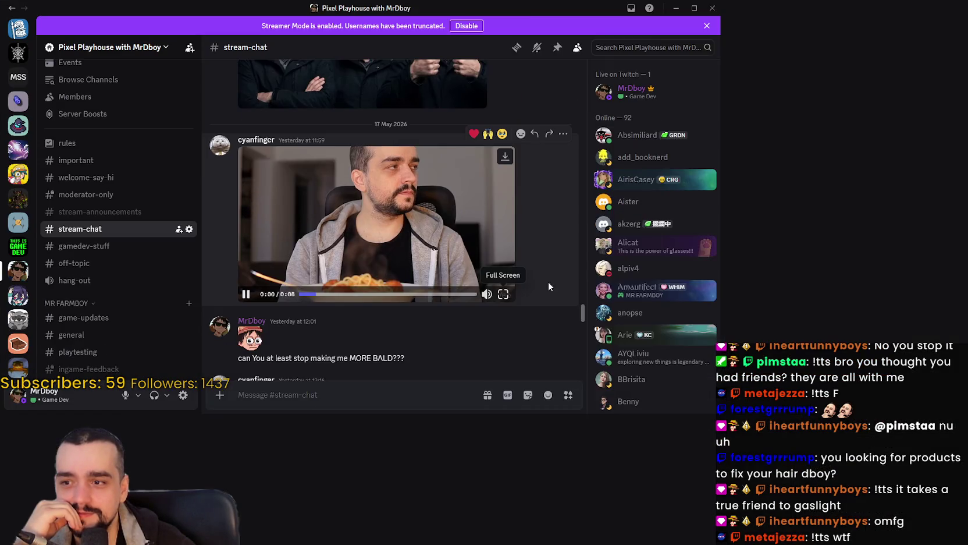
click(504, 292)
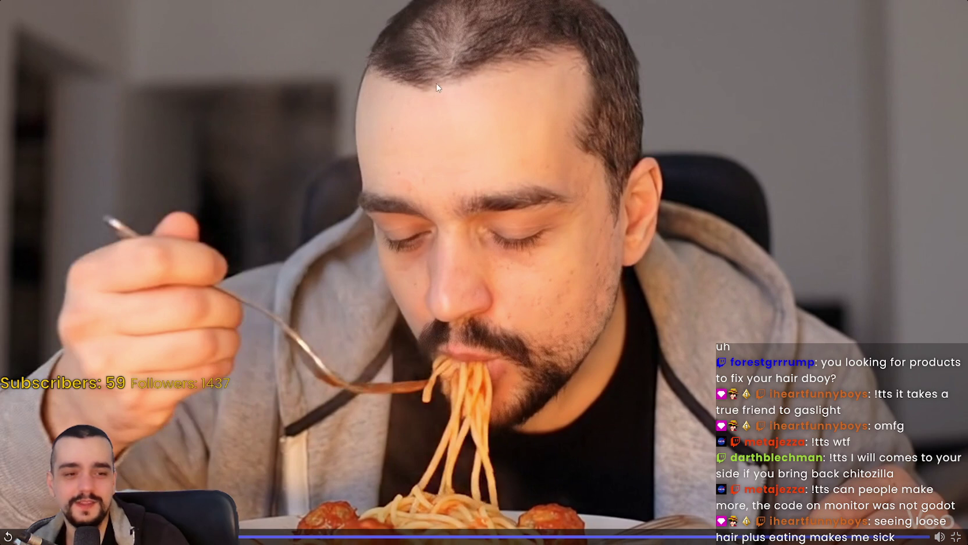
click(958, 536)
View the Clean Code / Spaghetti image enlarged, shifting the Discord window right
scroll(507, 259, up, 3)
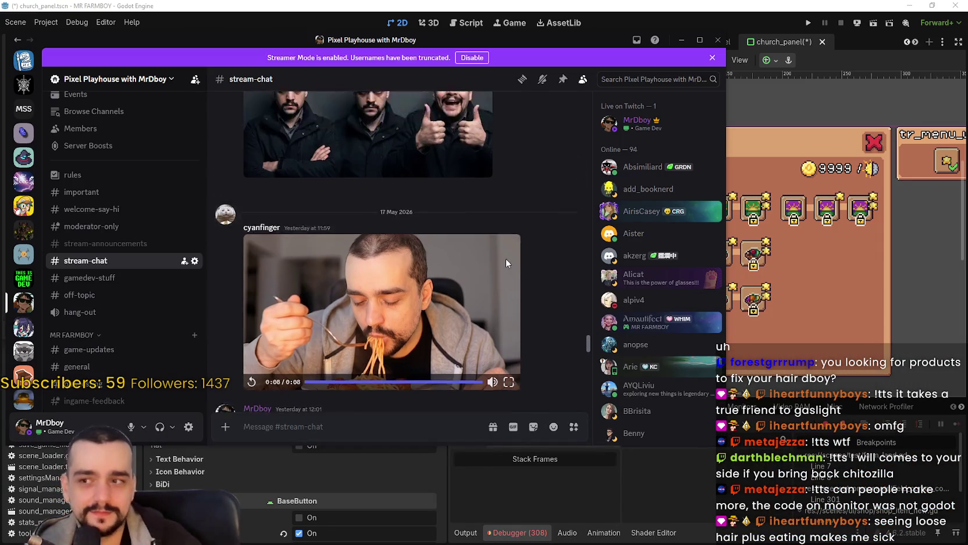
click(484, 249)
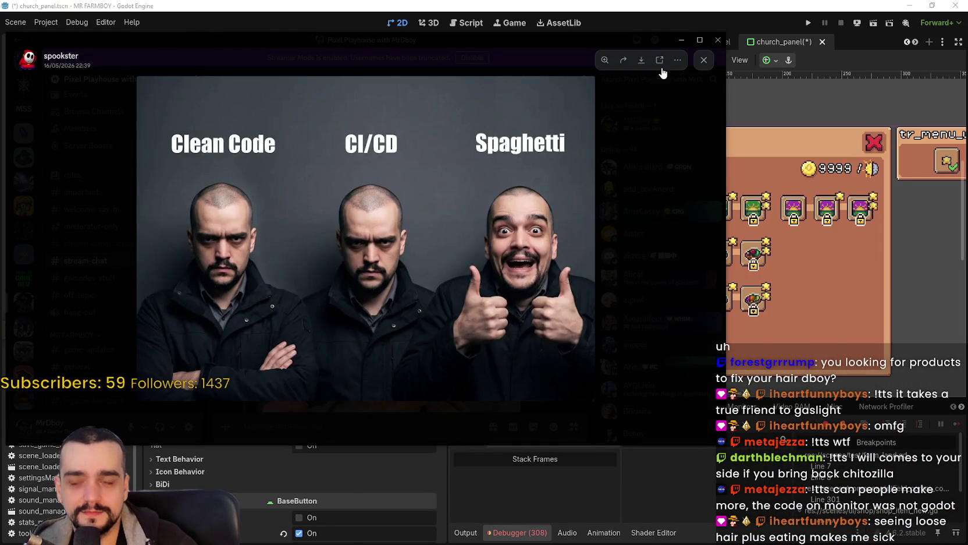
mouse_move(565, 42)
mouse_down()
mouse_move(752, 46)
mouse_move(707, 43)
mouse_up()
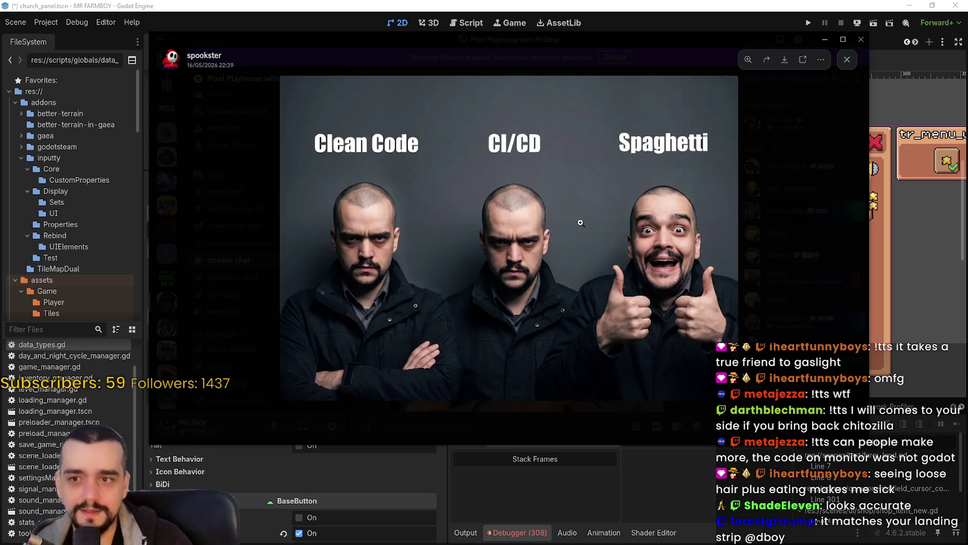
click(738, 241)
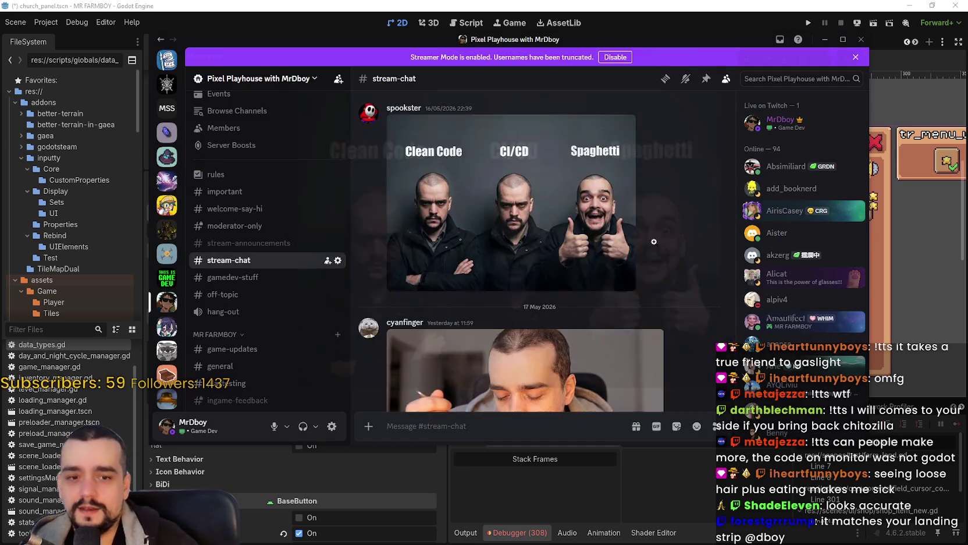
Zoom into the NAH/YEAH collage and pan across its panels, then close it
scroll(585, 238, up, 5)
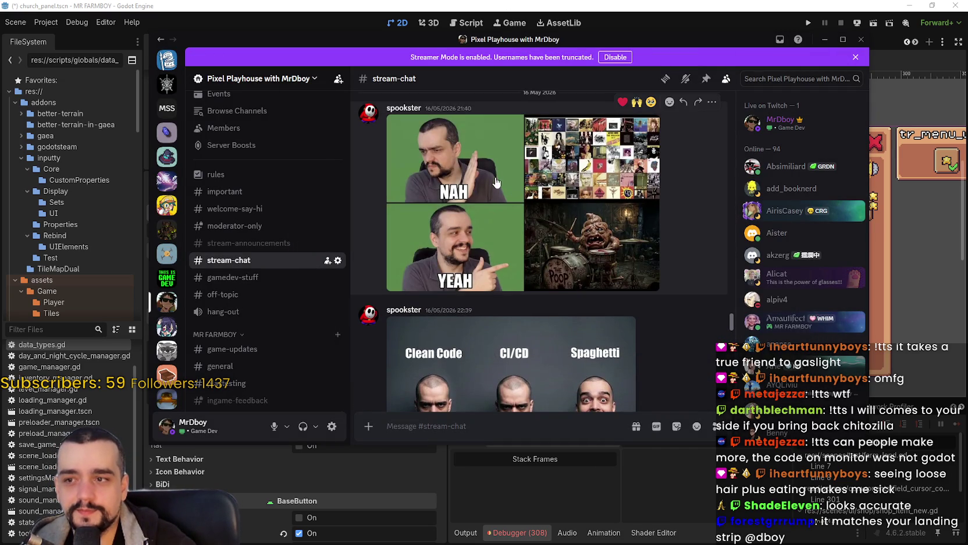
click(496, 183)
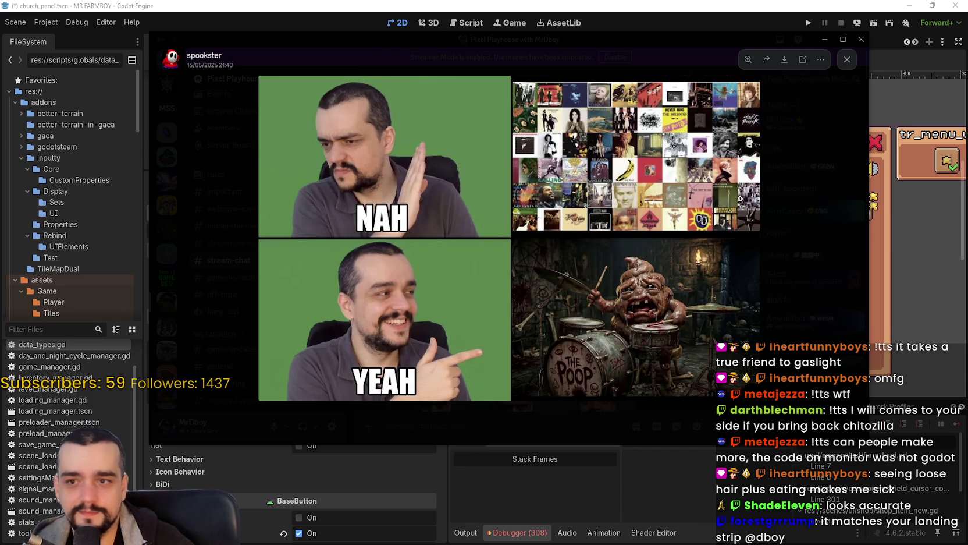
click(741, 201)
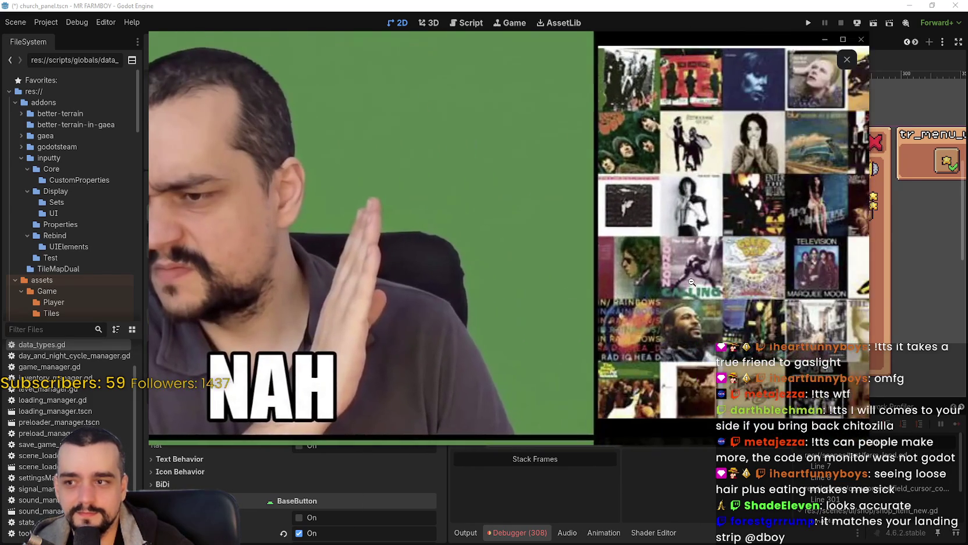
drag(692, 282, 482, 302)
scroll(482, 302, down, 5)
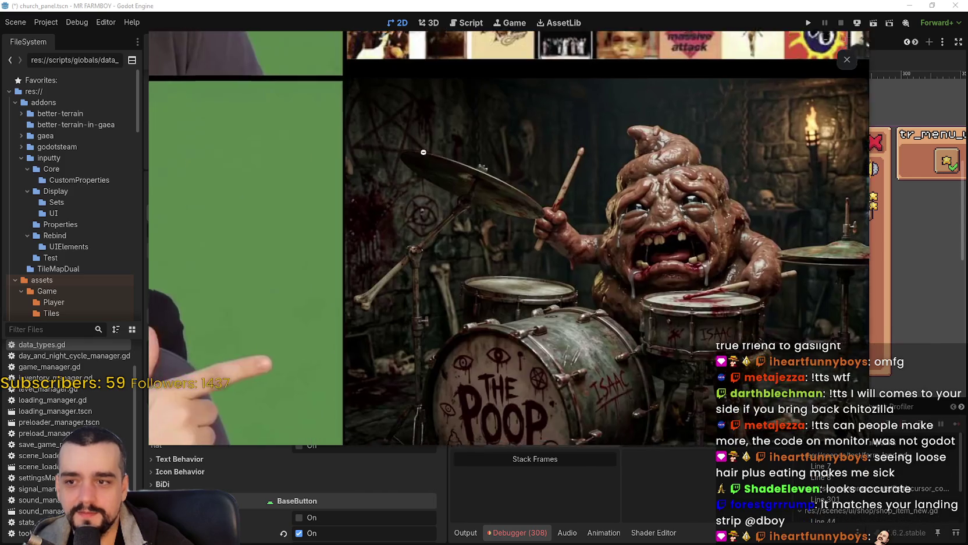
mouse_move(423, 151)
mouse_down()
mouse_move(735, 109)
mouse_move(555, 223)
mouse_up()
click(555, 223)
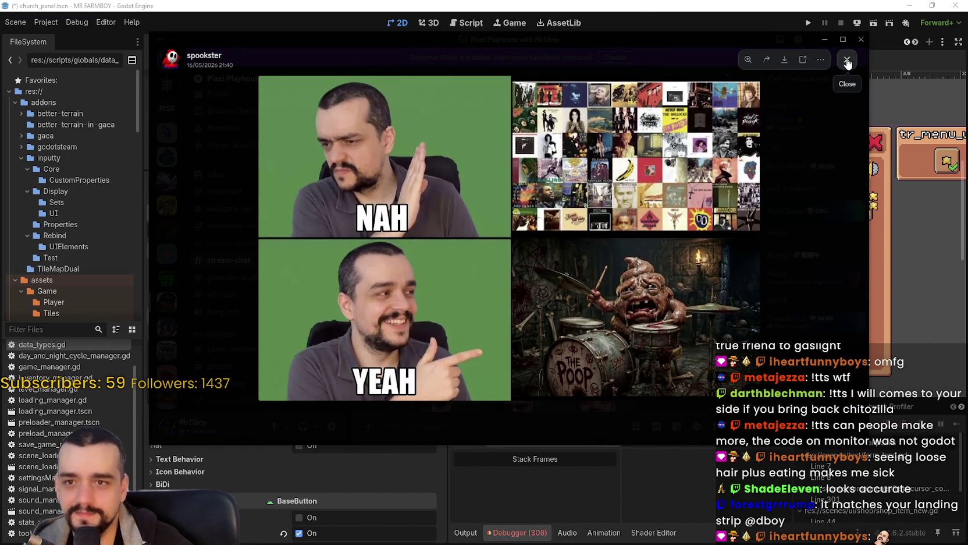
click(847, 63)
View the showroom photo with the speech bubble, zooming in and out
scroll(551, 180, up, 5)
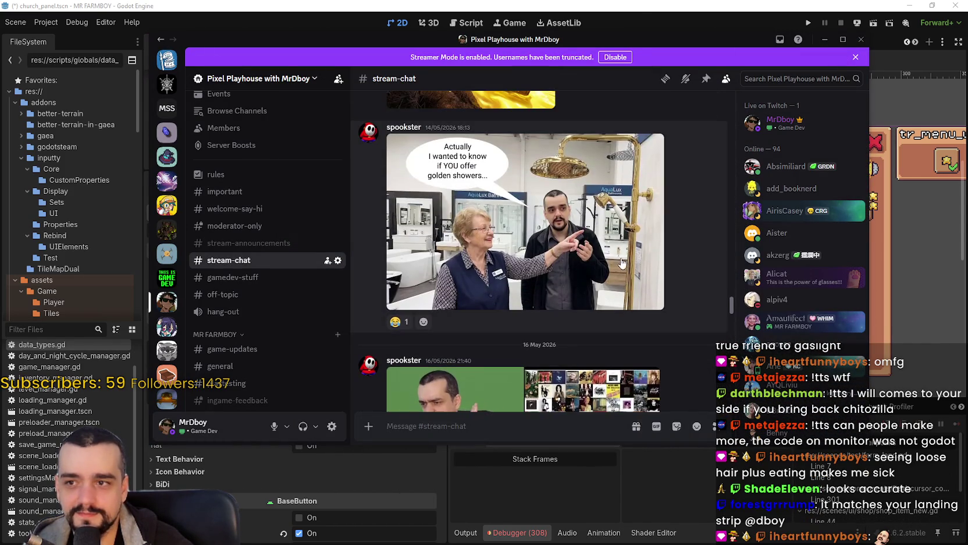
click(550, 181)
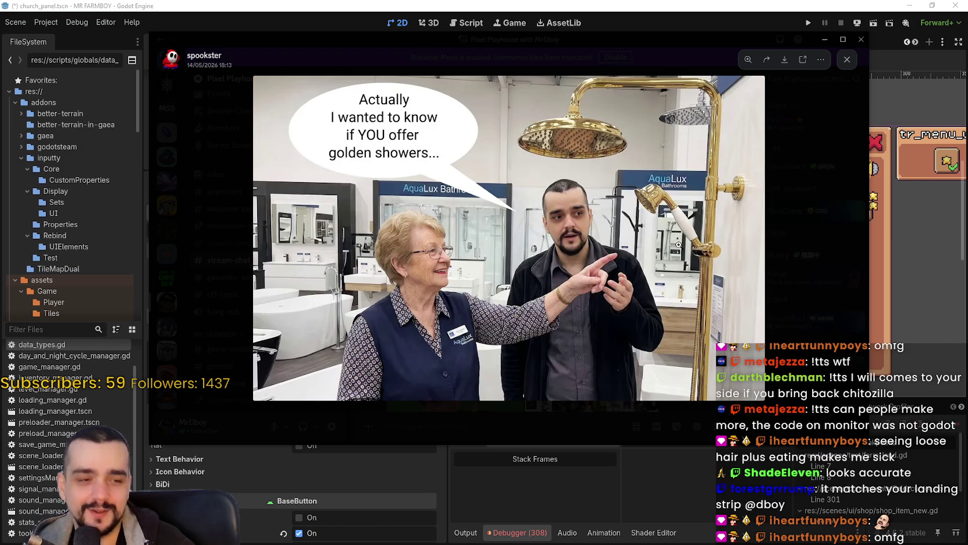
click(589, 258)
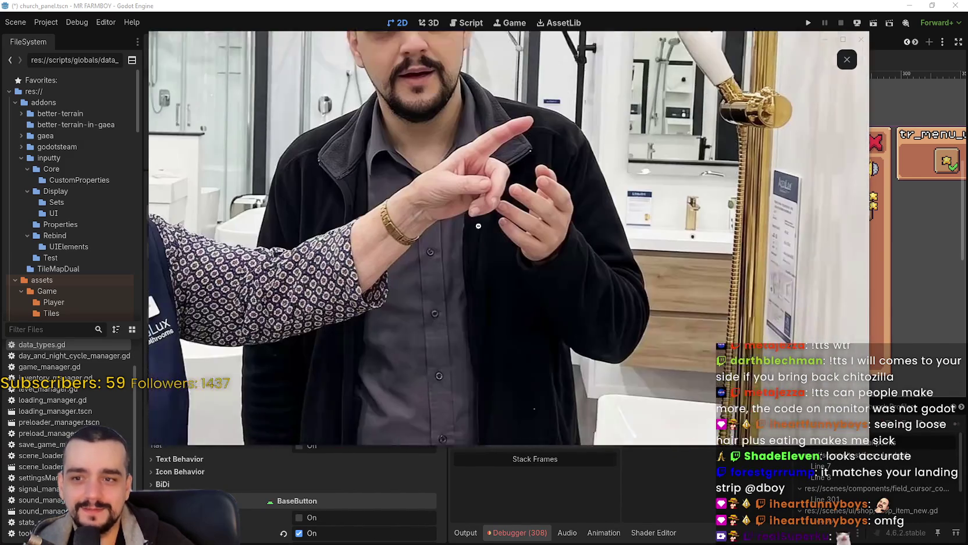
click(478, 225)
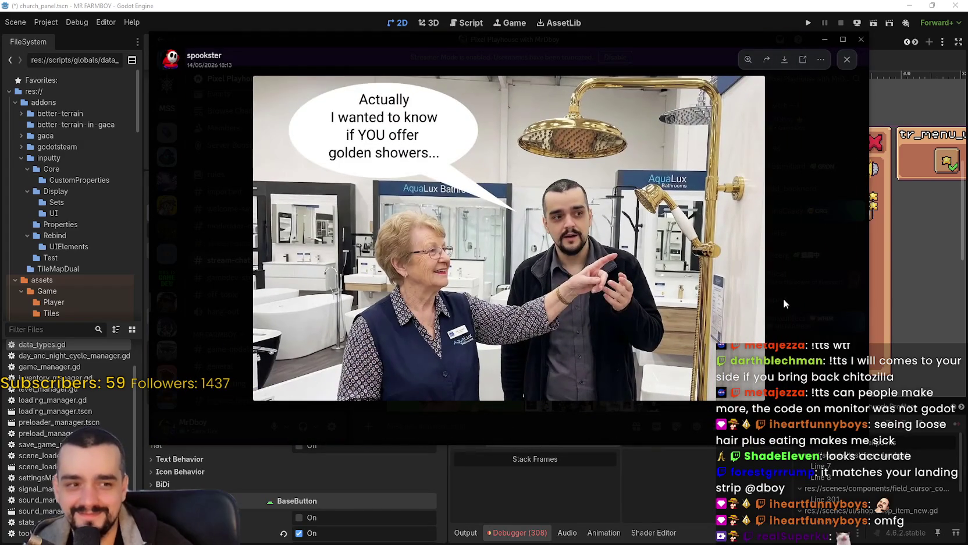
click(783, 299)
Zoom into the golden river image to frame the boat and man, then close it
scroll(557, 295, up, 3)
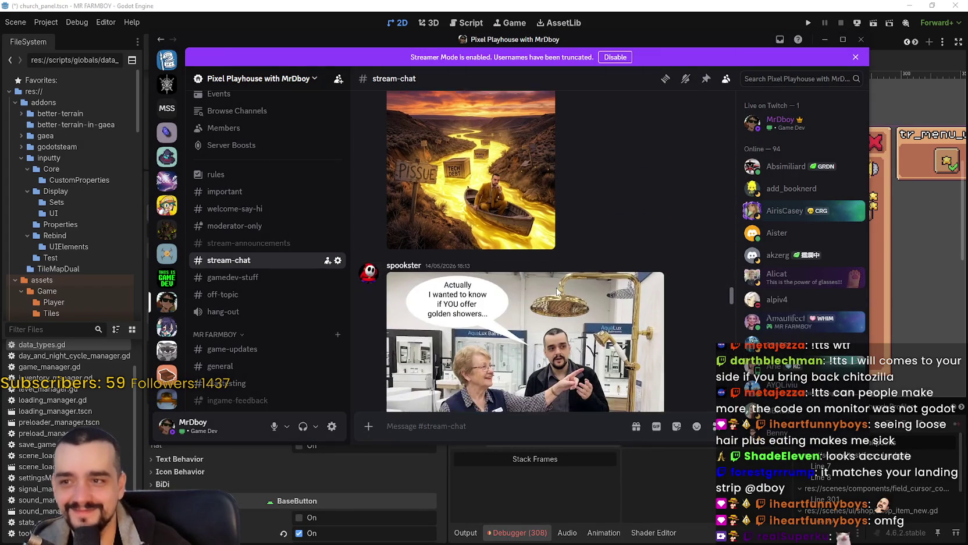
click(497, 245)
click(466, 265)
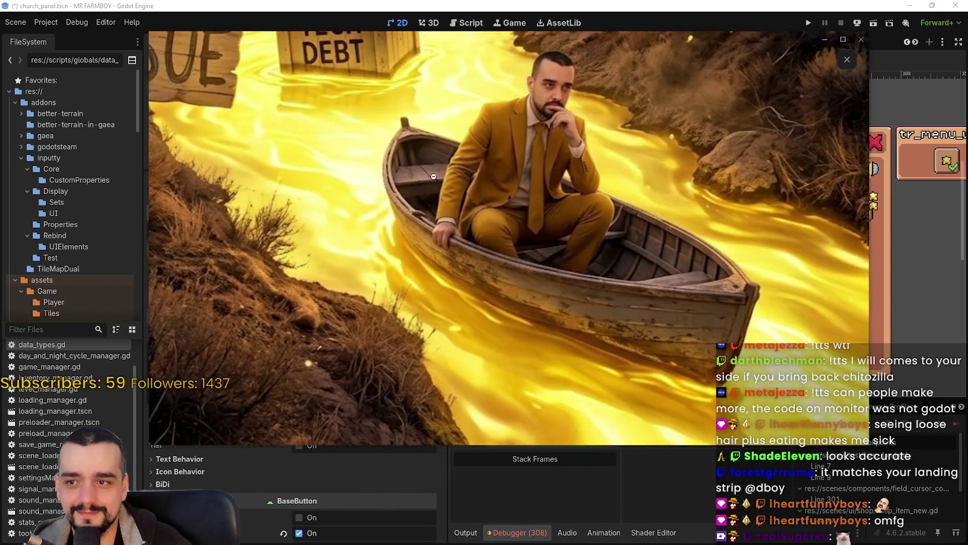
click(434, 177)
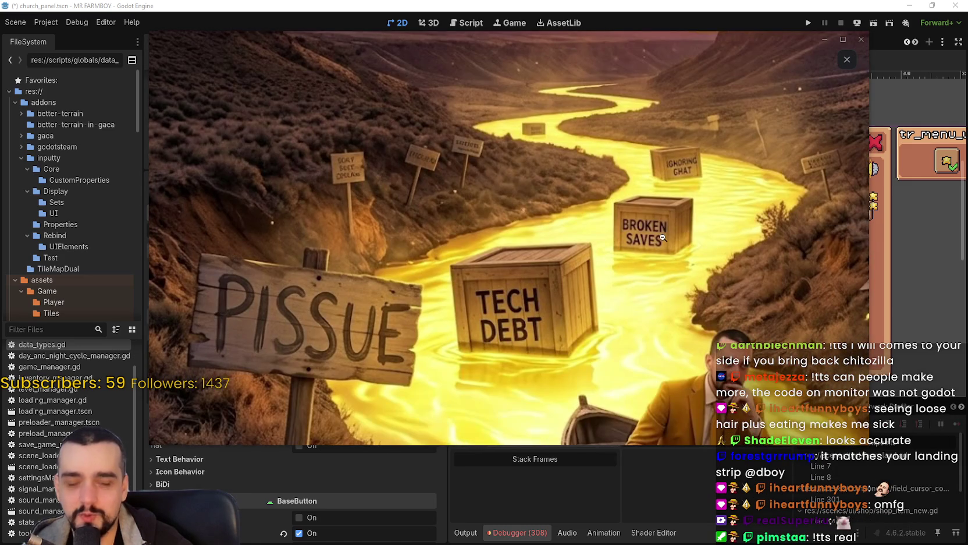
drag(510, 337, 480, 224)
mouse_move(573, 390)
mouse_down()
mouse_move(360, 227)
mouse_move(283, 228)
mouse_up()
drag(428, 208, 351, 201)
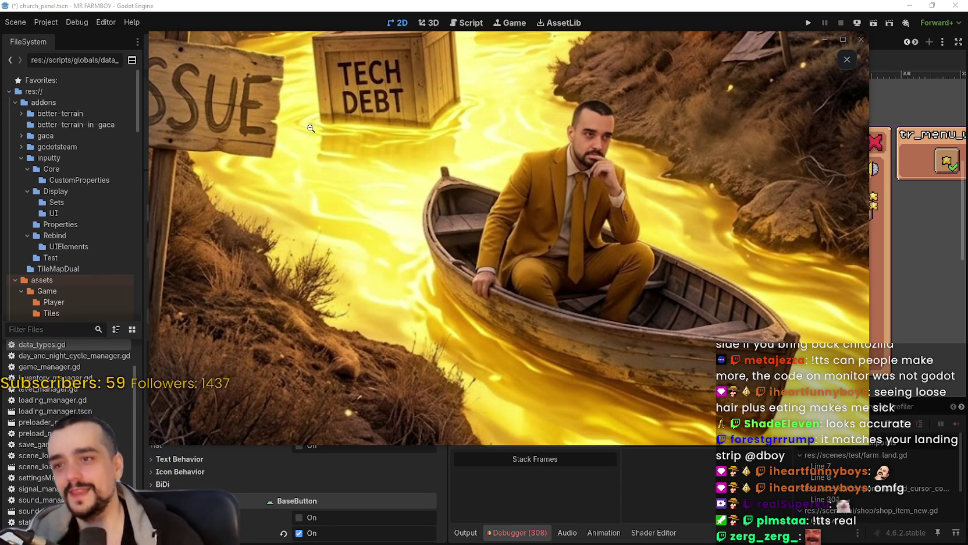
click(276, 109)
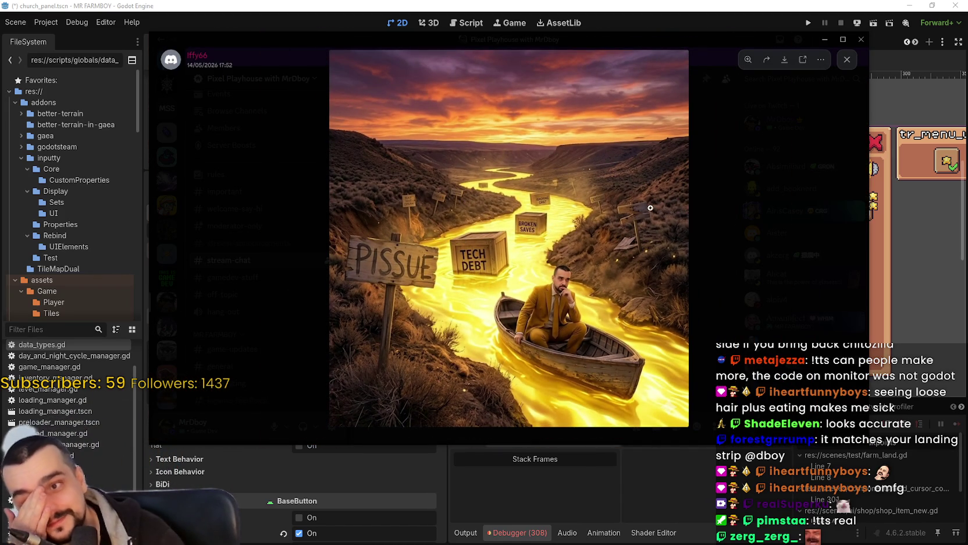
click(727, 212)
scroll(590, 235, up, 3)
scroll(595, 280, up, 5)
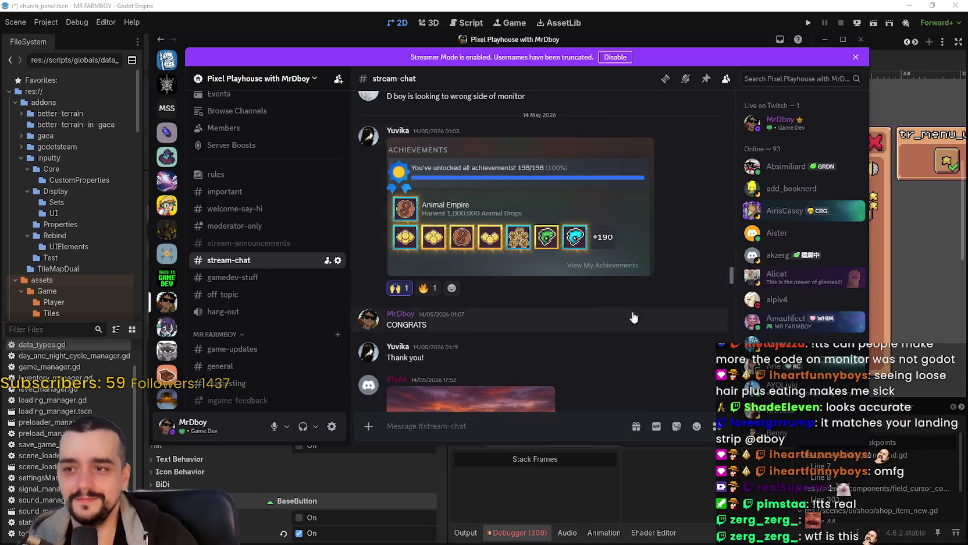
View the Optimize Prime robot image enlarged, zooming in and back out
scroll(614, 302, up, 5)
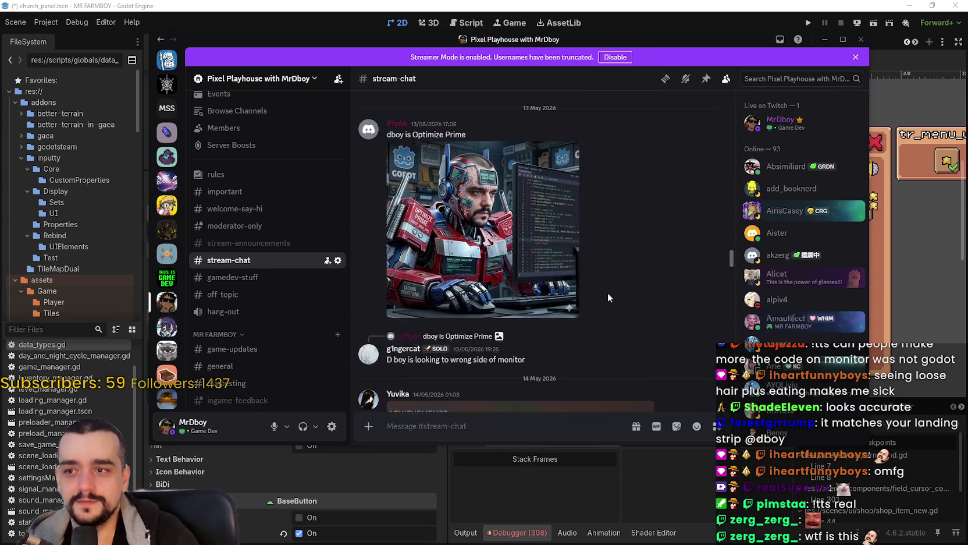
click(541, 238)
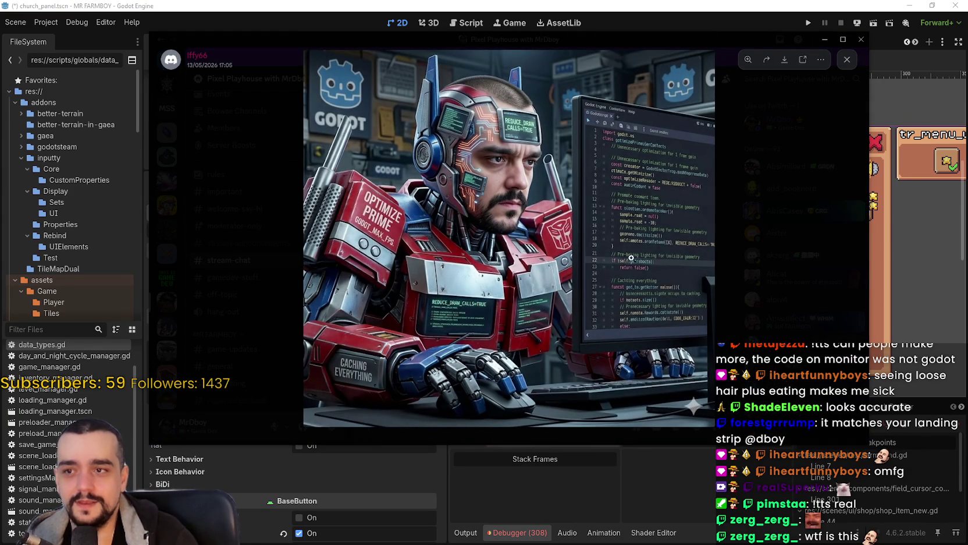
key(Escape)
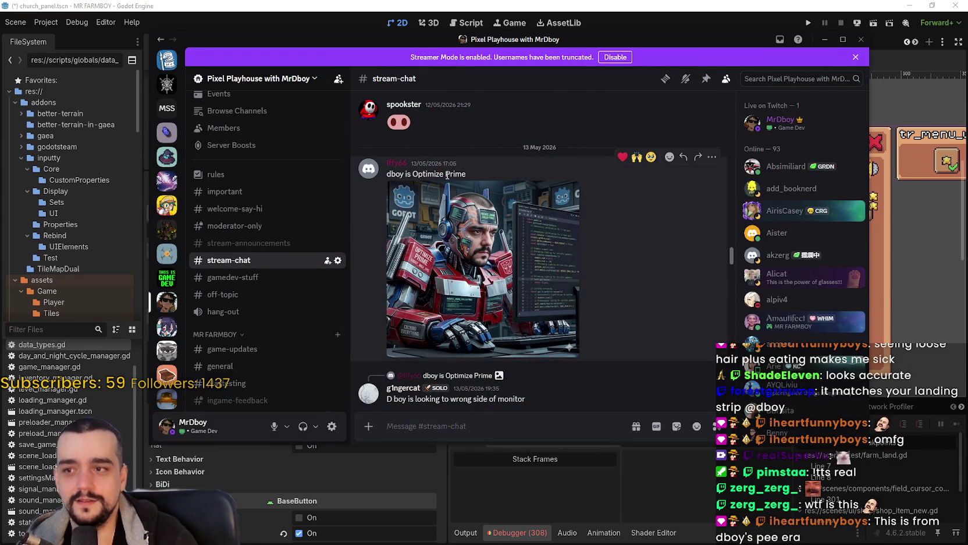
click(481, 254)
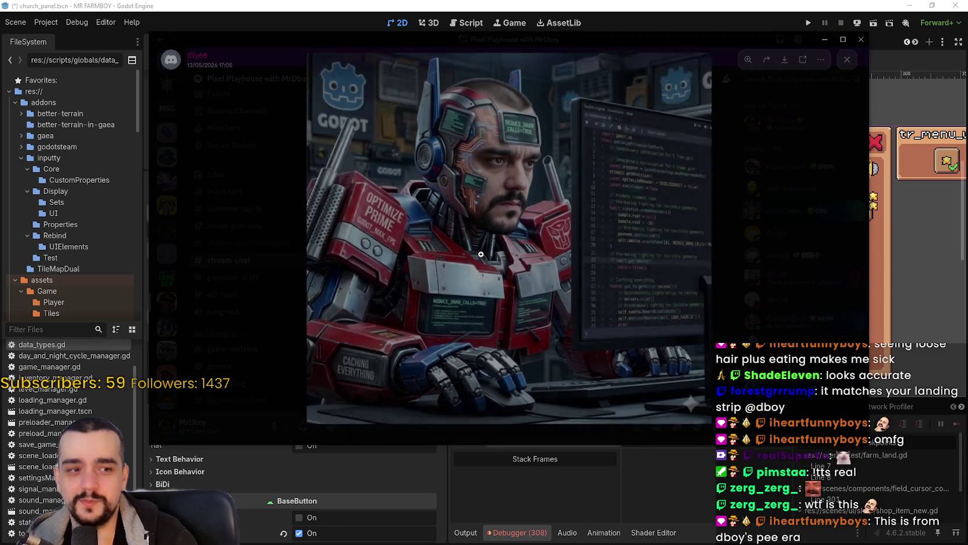
click(536, 190)
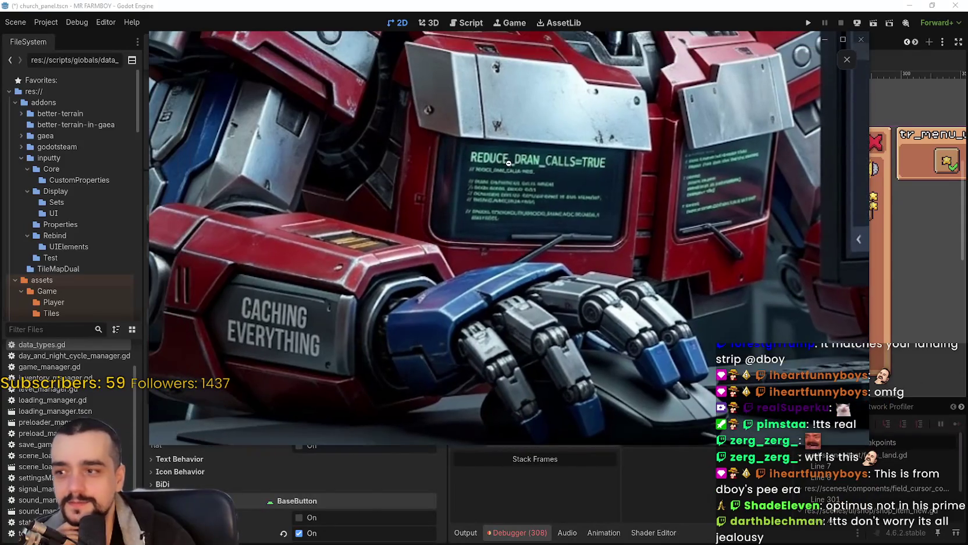
click(522, 149)
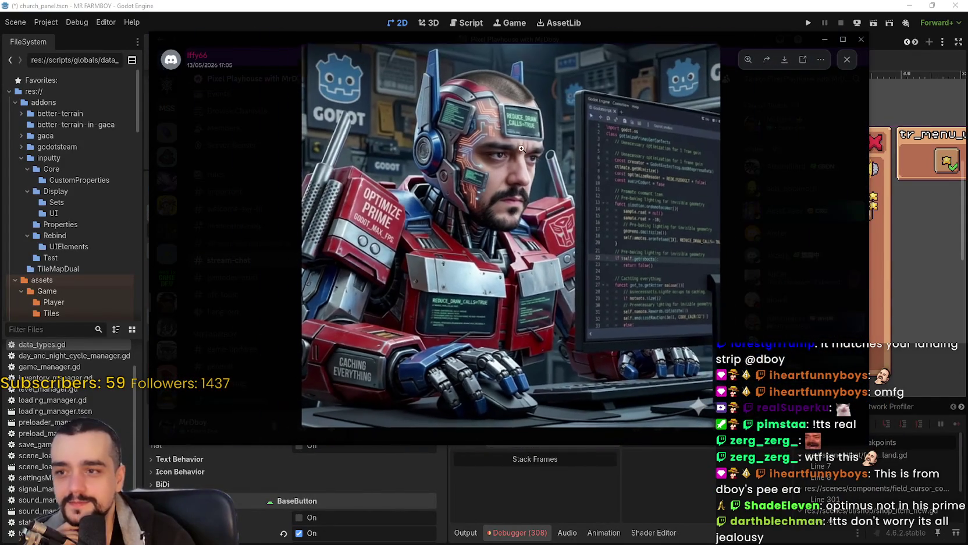
click(794, 233)
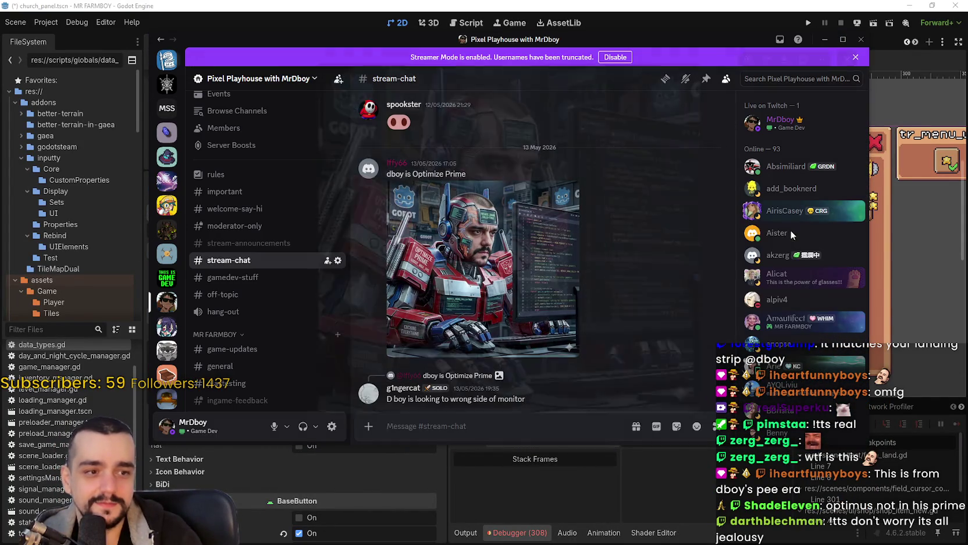
Open the boar image and zoom in to frame its face
scroll(562, 311, up, 1)
scroll(563, 310, up, 5)
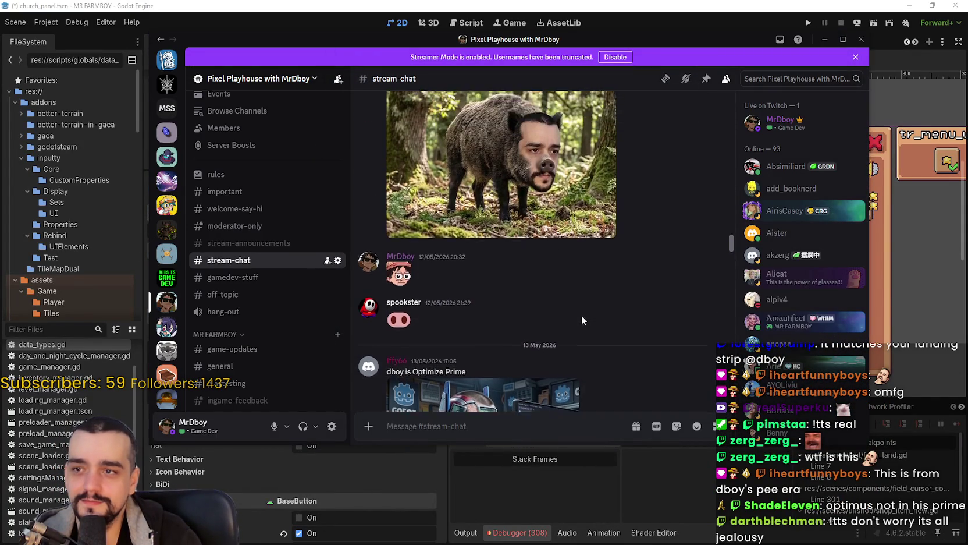
click(568, 285)
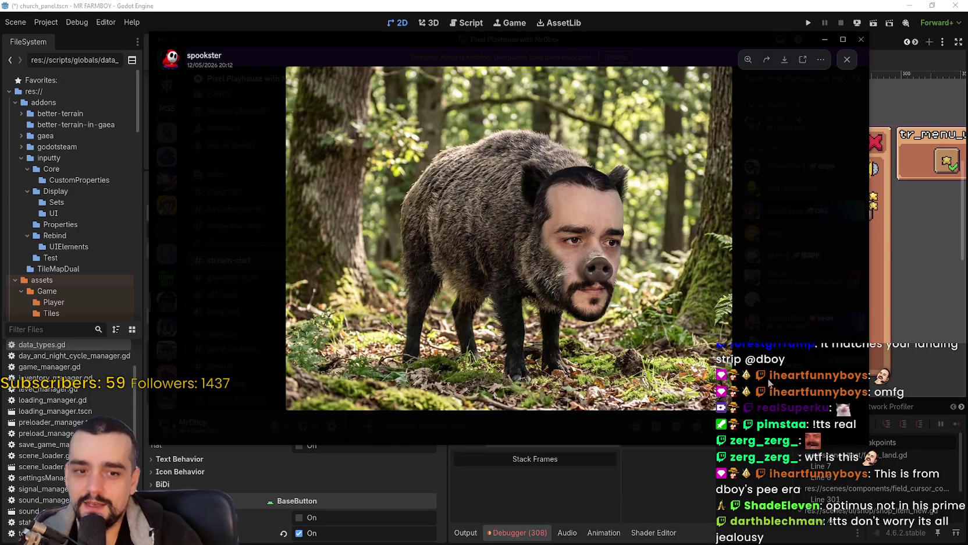
click(549, 229)
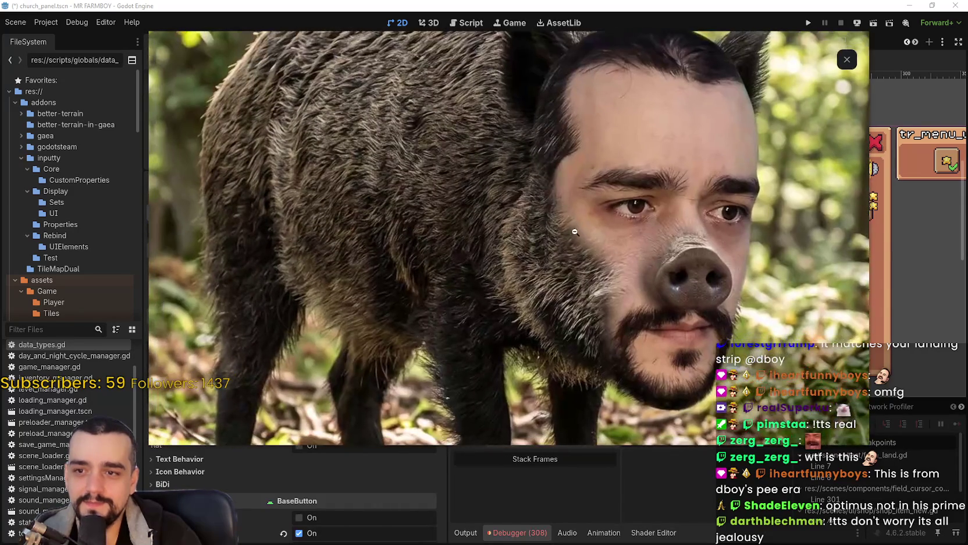
click(572, 234)
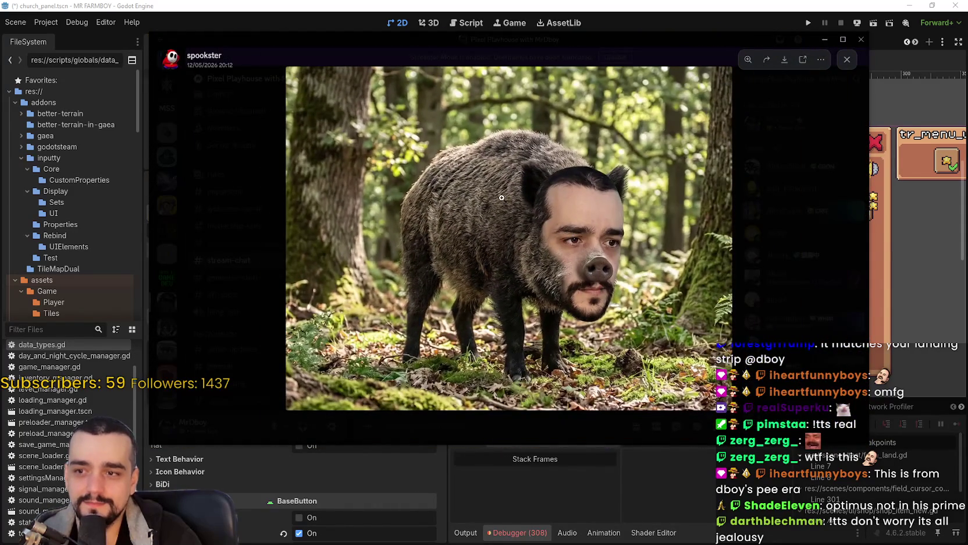
click(572, 234)
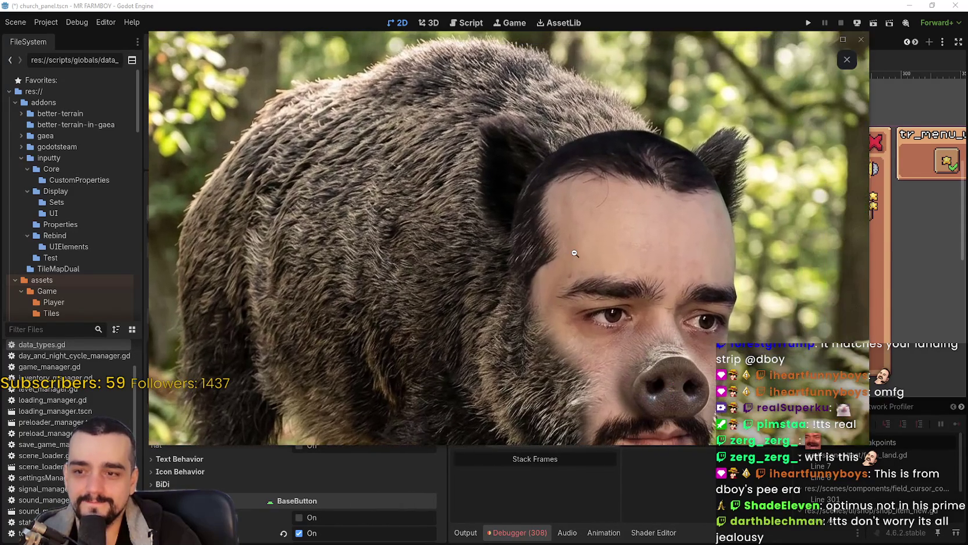
mouse_move(575, 253)
mouse_down()
mouse_move(565, 193)
mouse_move(598, 160)
mouse_move(693, 173)
mouse_move(579, 184)
mouse_up()
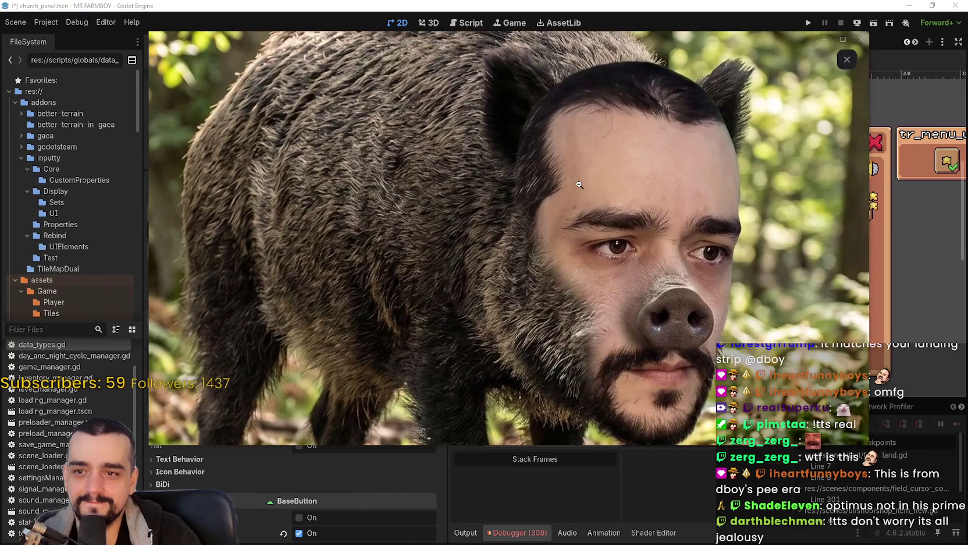
click(545, 225)
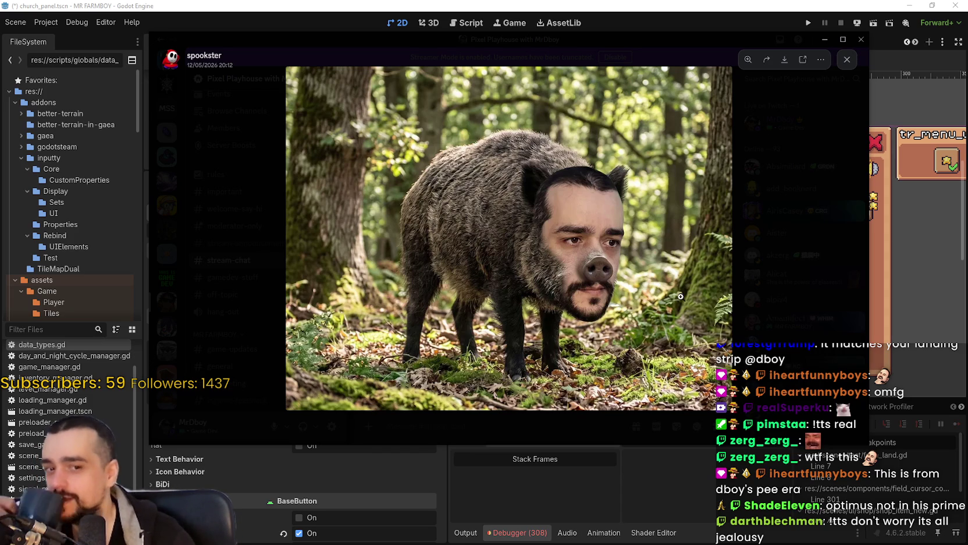
click(766, 196)
Examine the Meanwhile in Japan street photo, zooming on the billboard and crosswalk crowd
scroll(572, 257, up, 3)
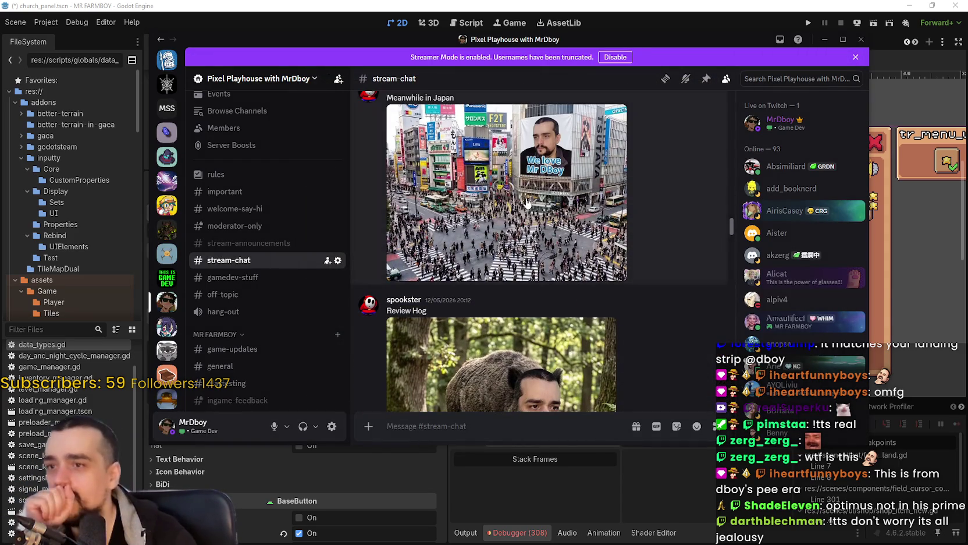
click(571, 256)
click(571, 258)
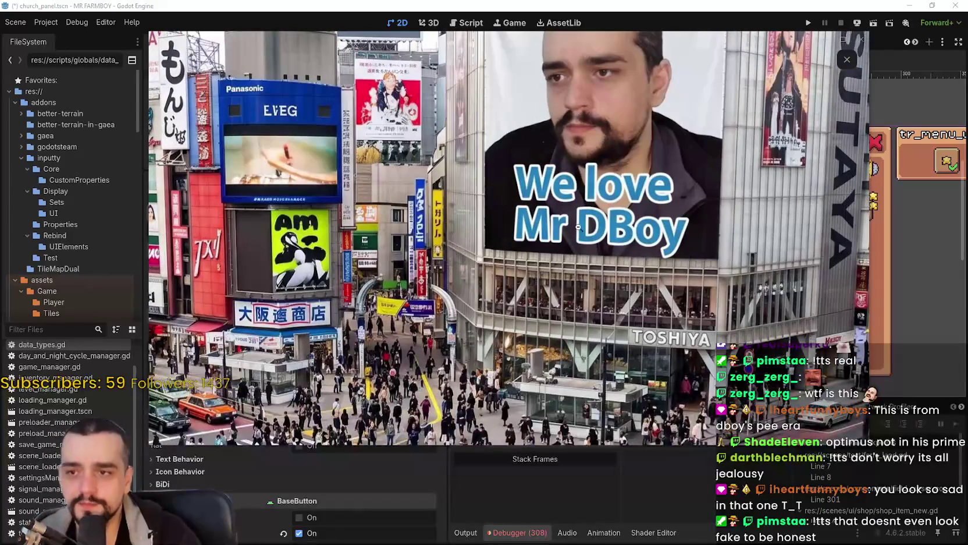
click(609, 254)
click(764, 239)
scroll(522, 231, up, 2)
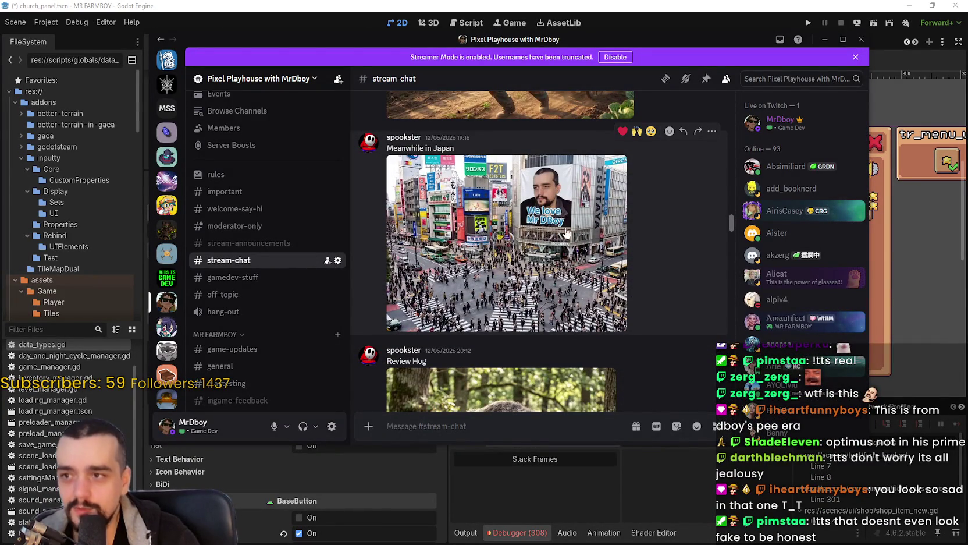
click(534, 245)
click(633, 176)
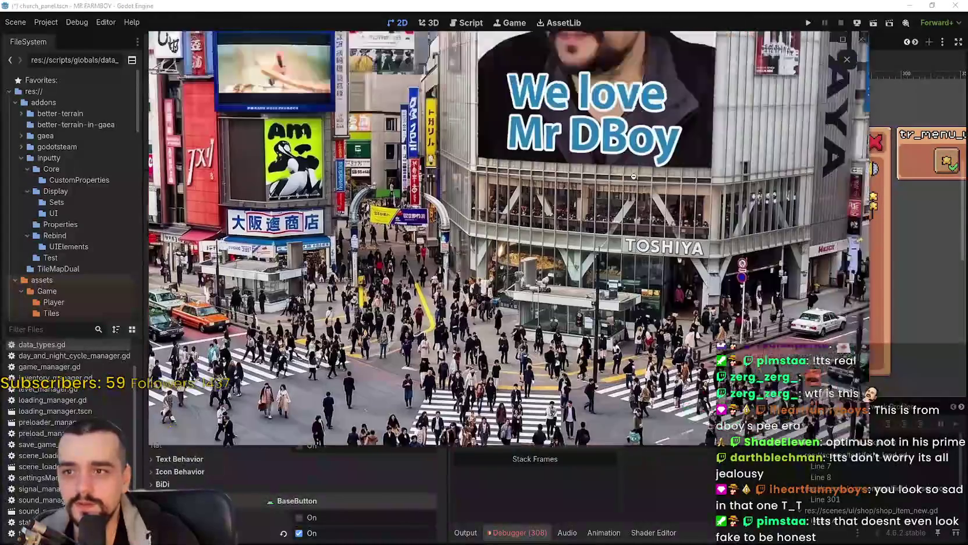
click(634, 177)
click(521, 275)
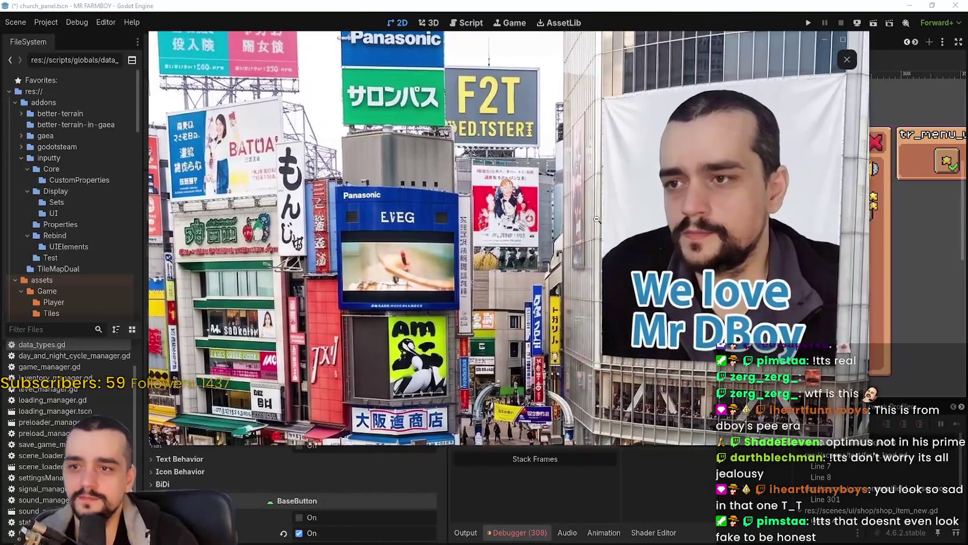
click(597, 219)
click(847, 59)
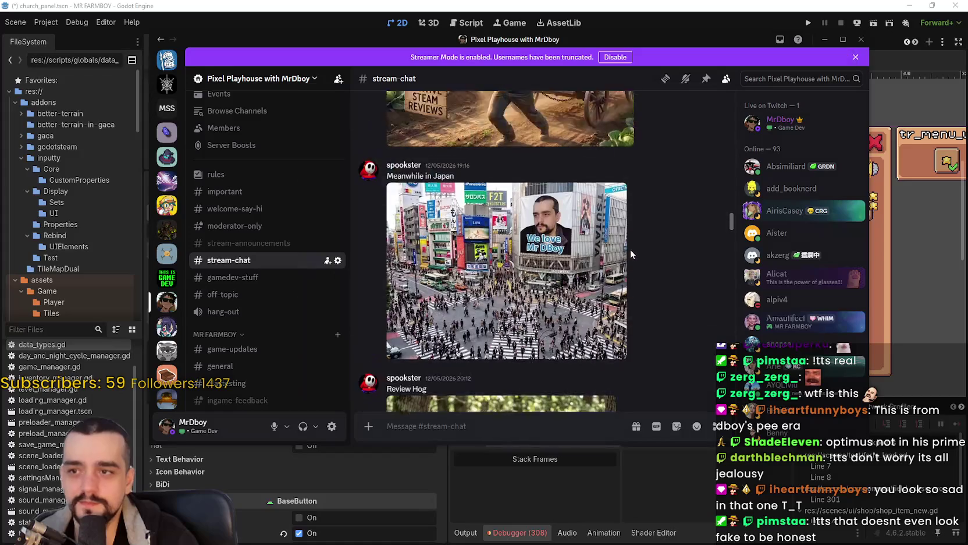
View the farm cart image, zooming in on the Positive Steam Reviews sign
click(631, 254)
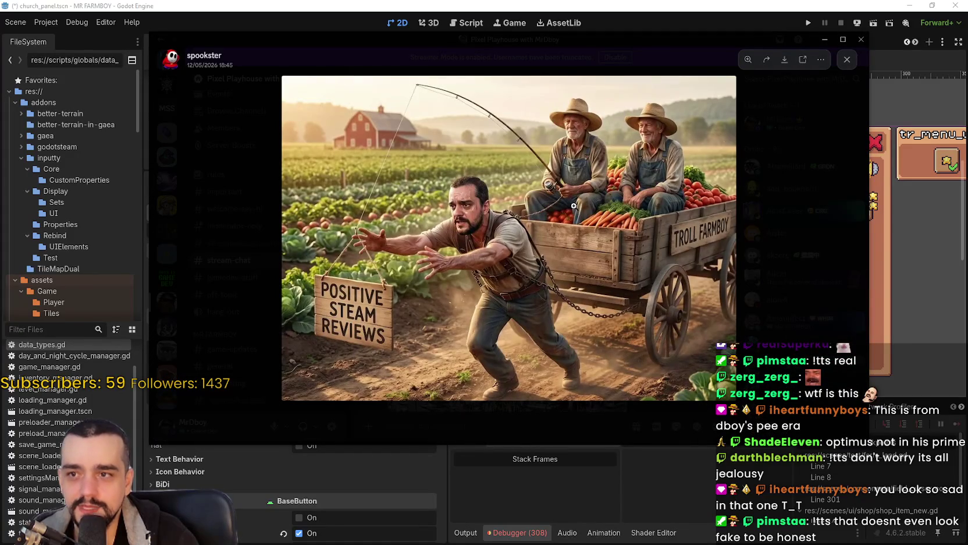
click(695, 240)
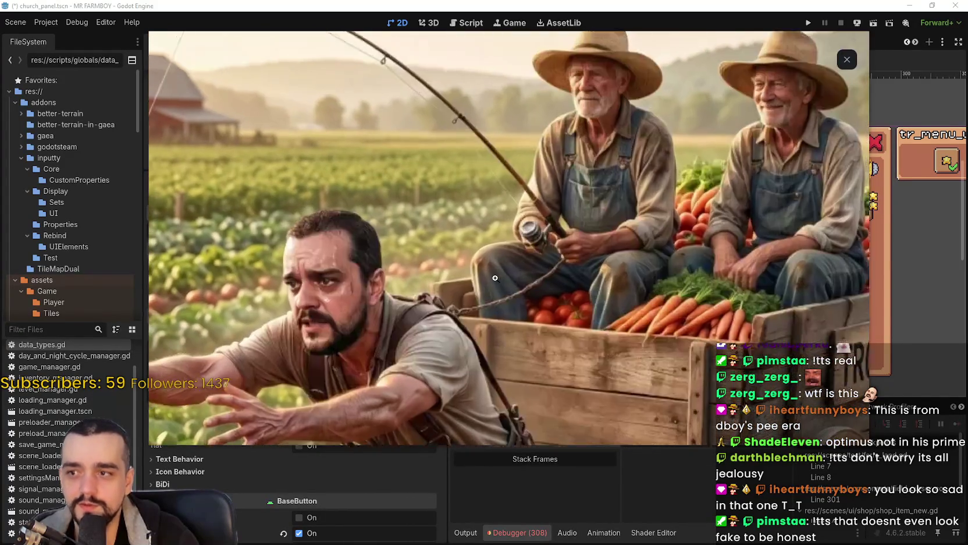
click(703, 106)
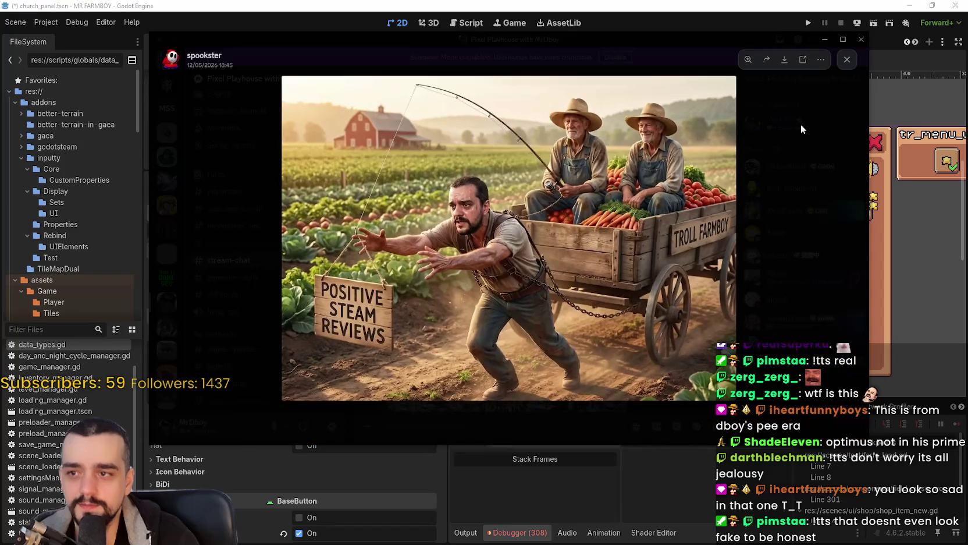
click(847, 60)
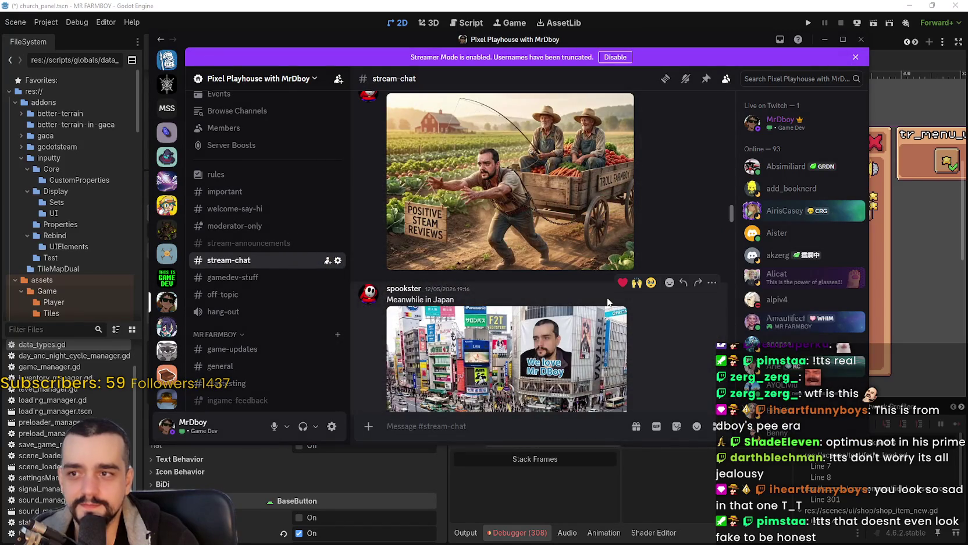
Scroll through older stream-chat posts, then return to the Godot editor
scroll(543, 237, down, 1)
scroll(543, 237, up, 5)
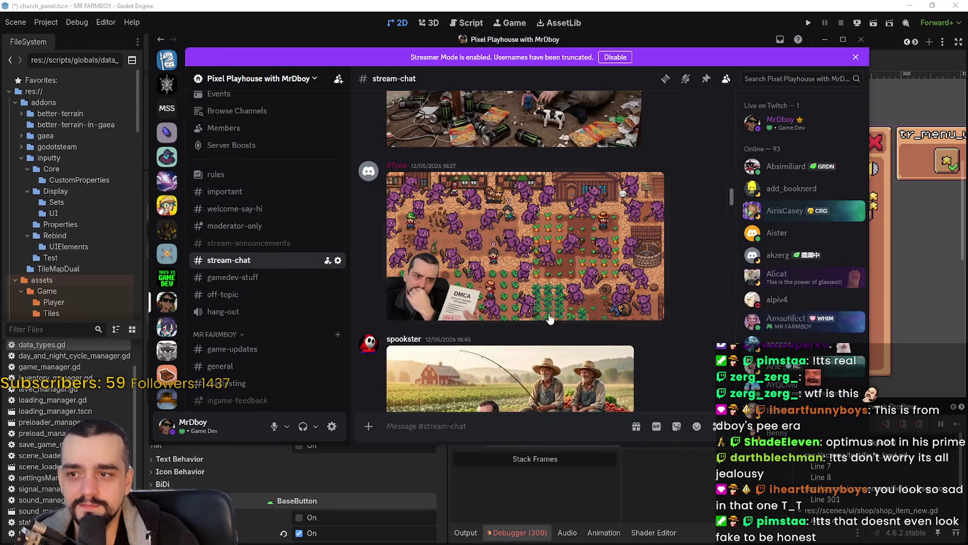
scroll(558, 265, up, 4)
scroll(578, 304, up, 4)
scroll(577, 301, down, 5)
key(alt+Tab)
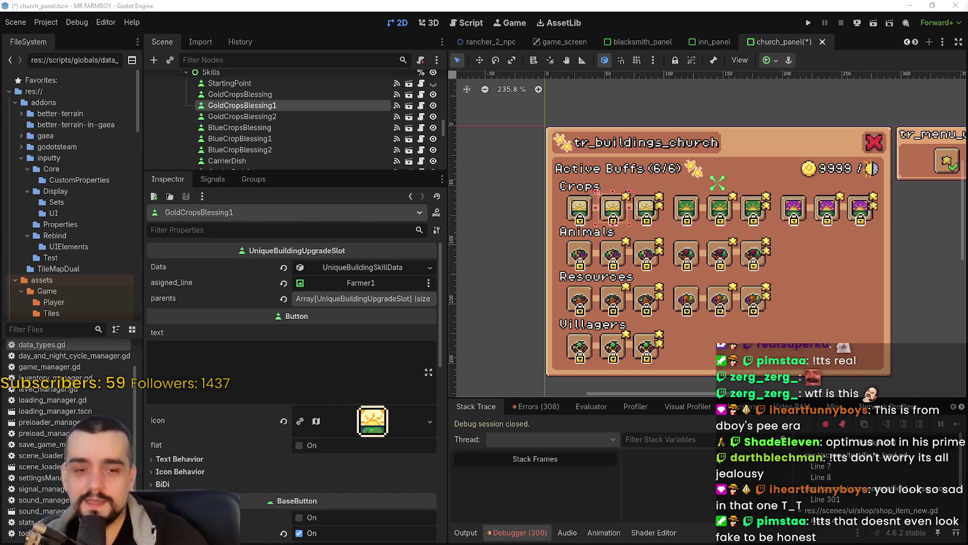
Review the Animals, GoldCropsBlessing and blue crop blessing slots' current settings
scroll(773, 260, up, 2)
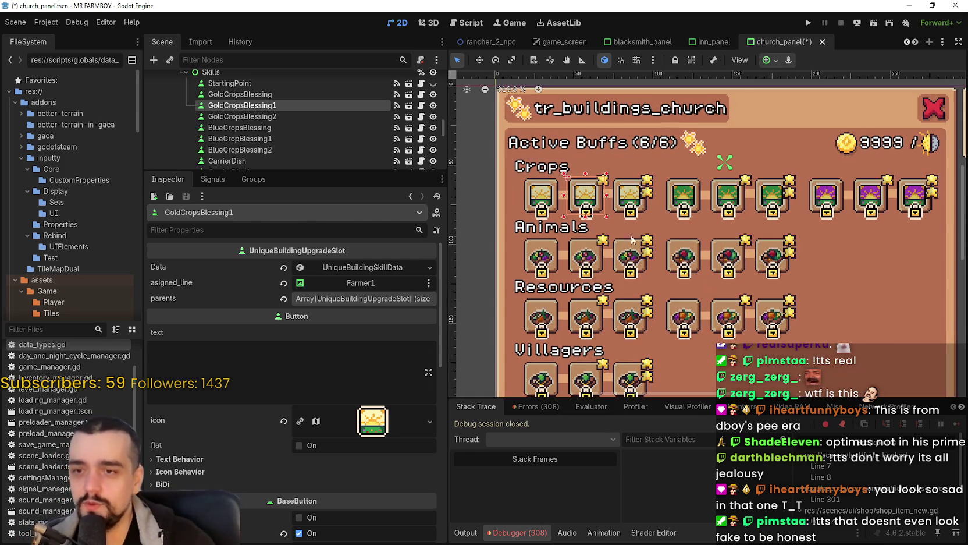
drag(571, 266, 681, 260)
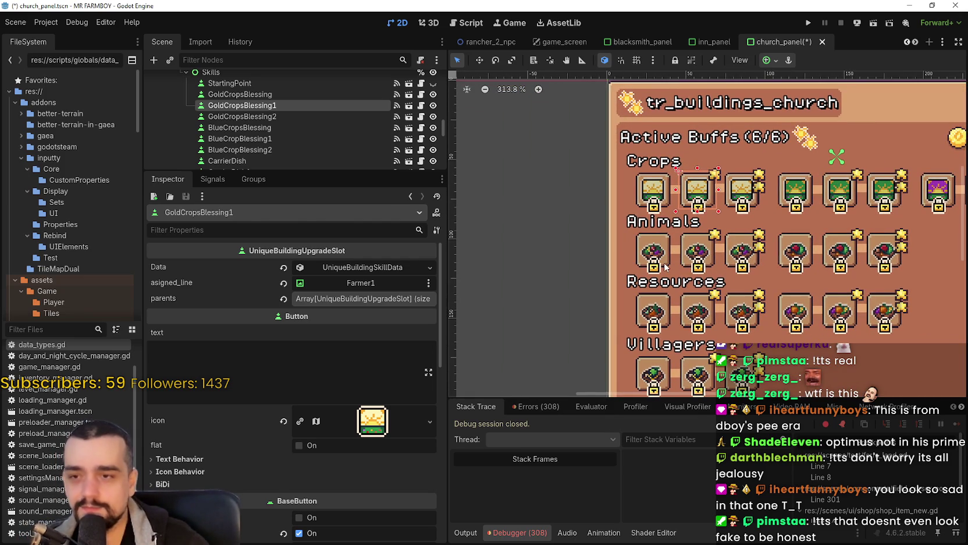
click(664, 264)
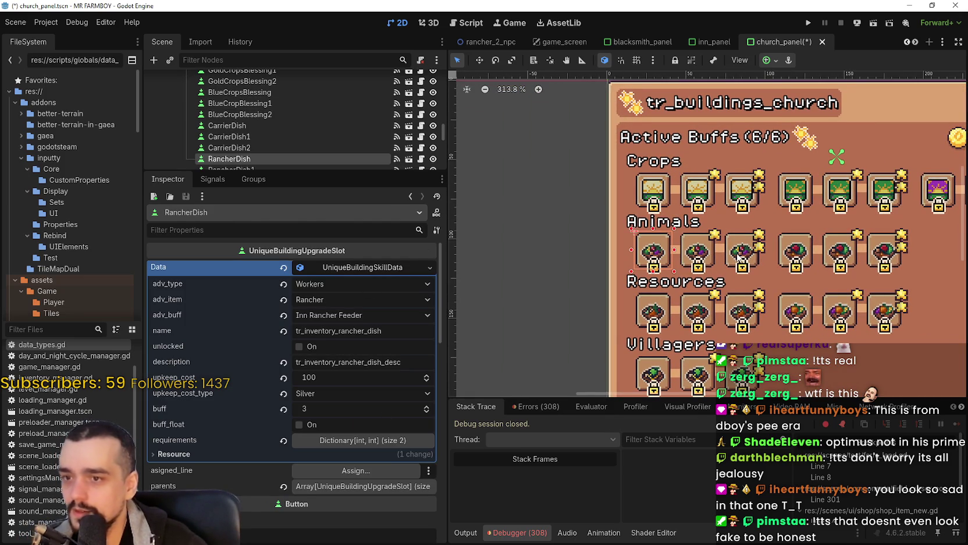
scroll(718, 253, down, 1)
scroll(717, 253, down, 1)
scroll(262, 96, up, 2)
click(277, 82)
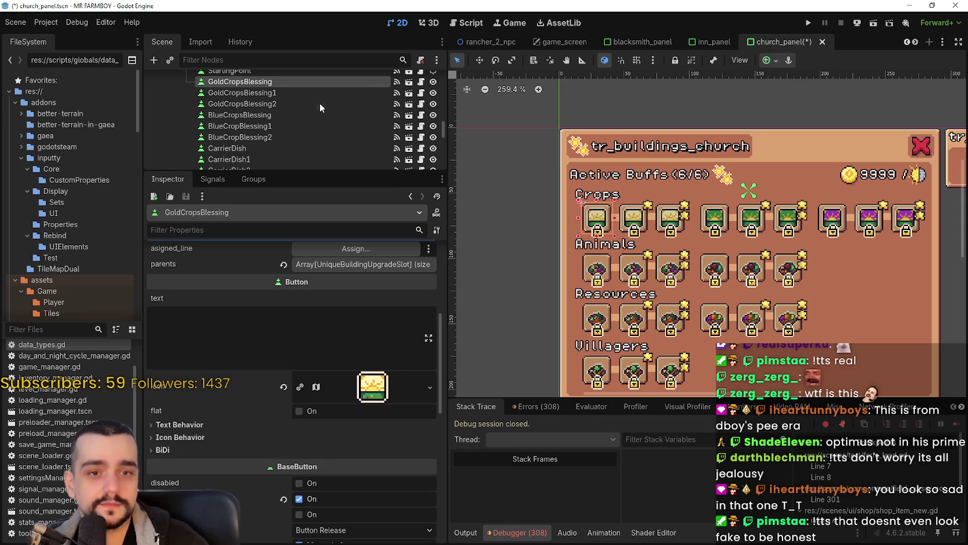
scroll(316, 326, up, 5)
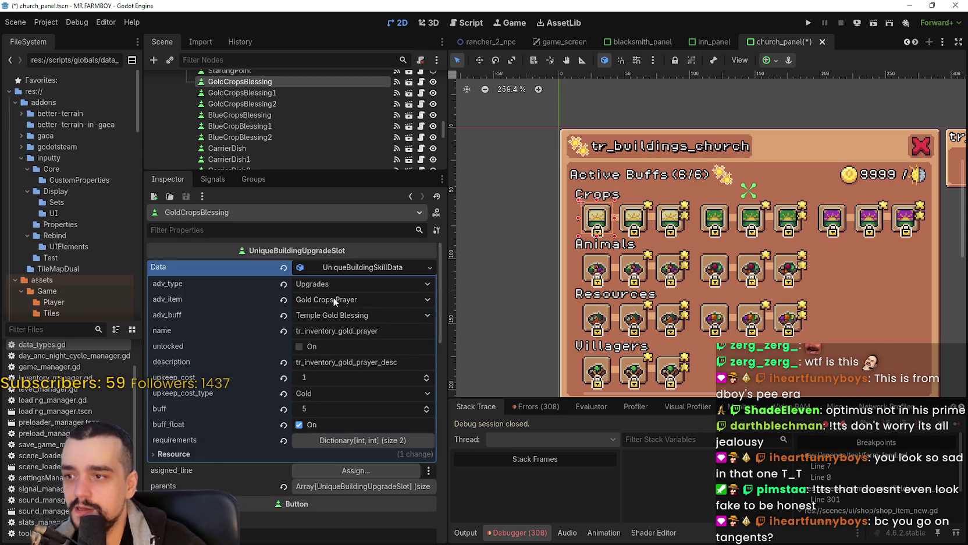
click(274, 116)
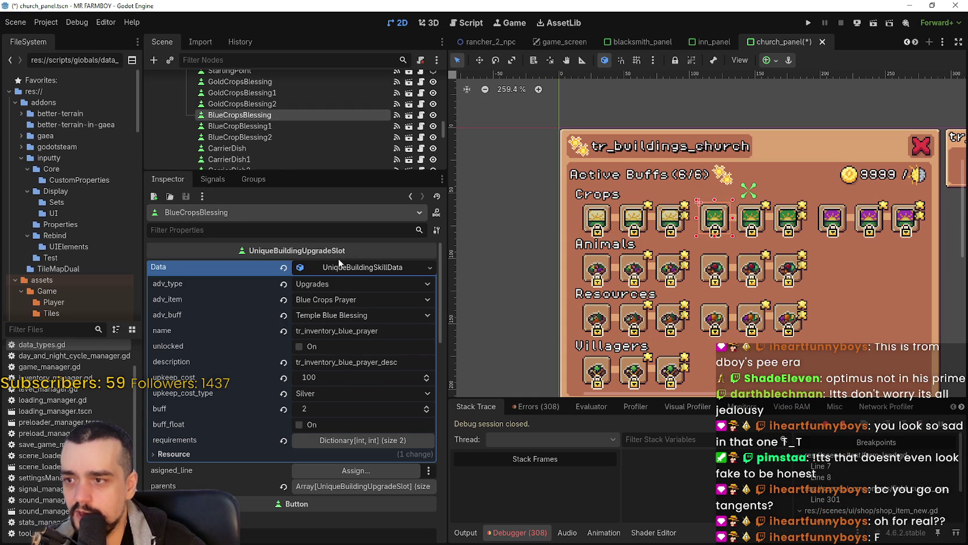
click(282, 125)
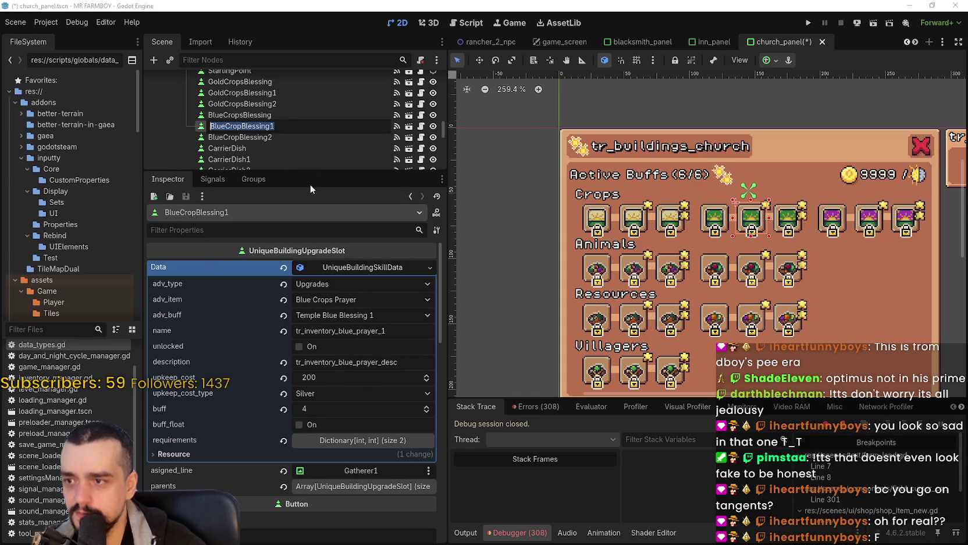
click(254, 138)
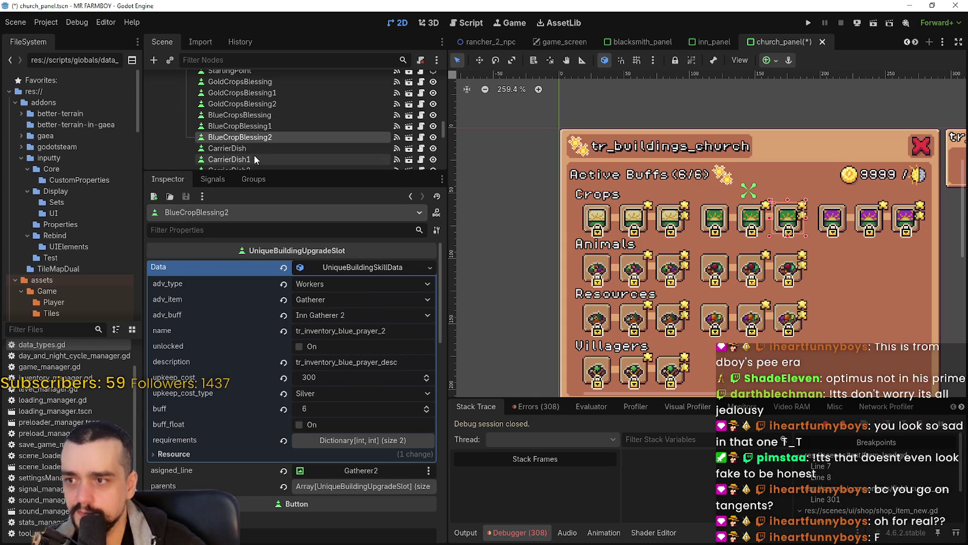
click(268, 127)
click(268, 137)
Make BlueCropBlessing2 an Upgrades slot with Temple Blue Blessing 2 as its buff, and save
click(338, 284)
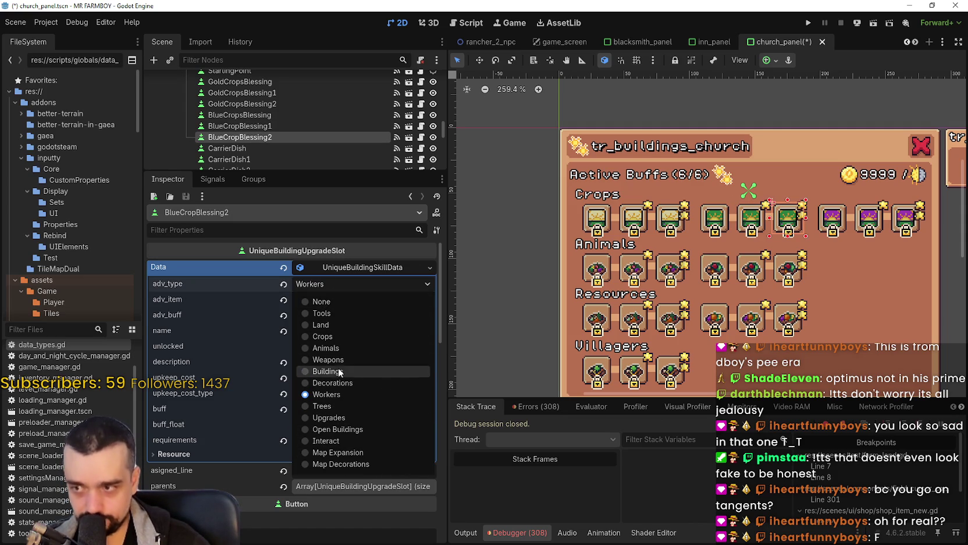
click(335, 418)
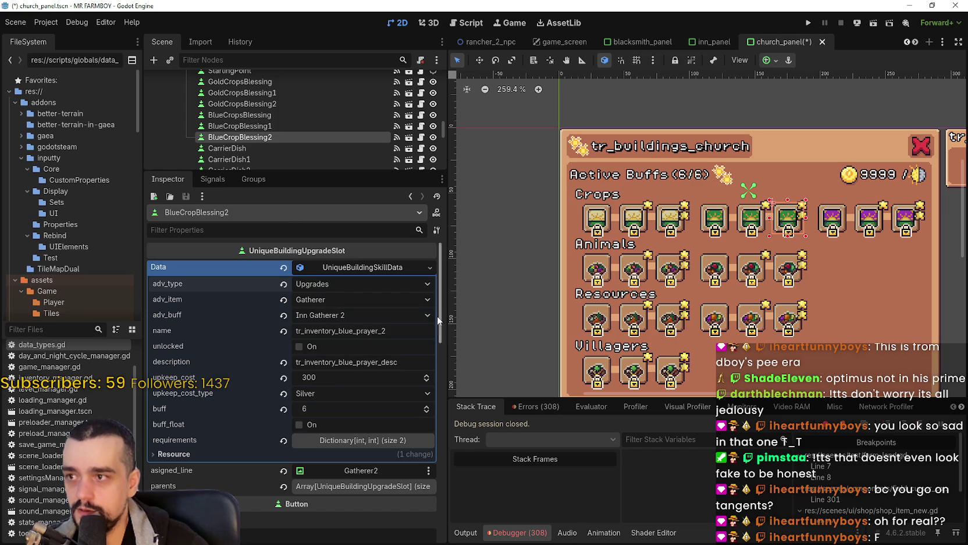
click(361, 300)
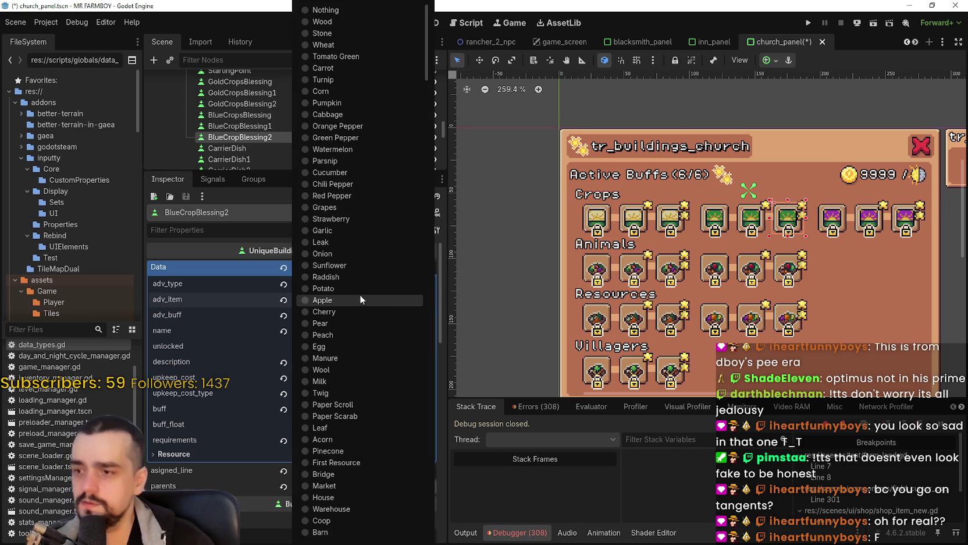
scroll(381, 304, down, 5)
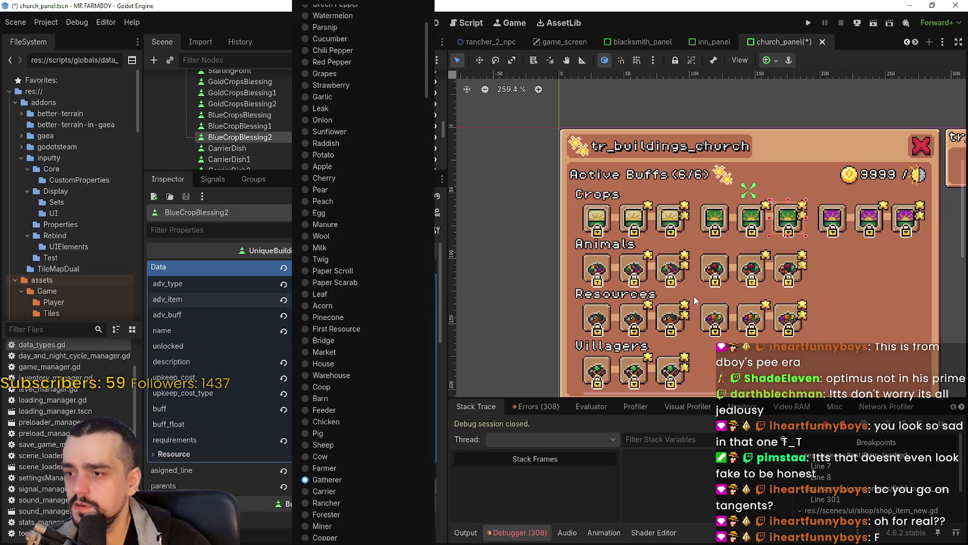
scroll(360, 399, down, 10)
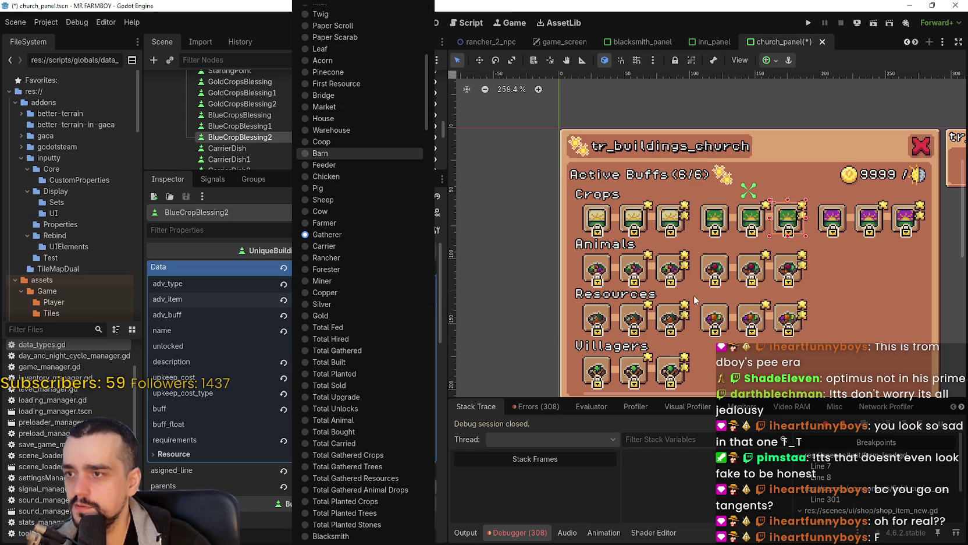
scroll(360, 290, down, 3)
key(b)
key(b)
key(b)
key(b)
key(b)
scroll(408, 297, down, 20)
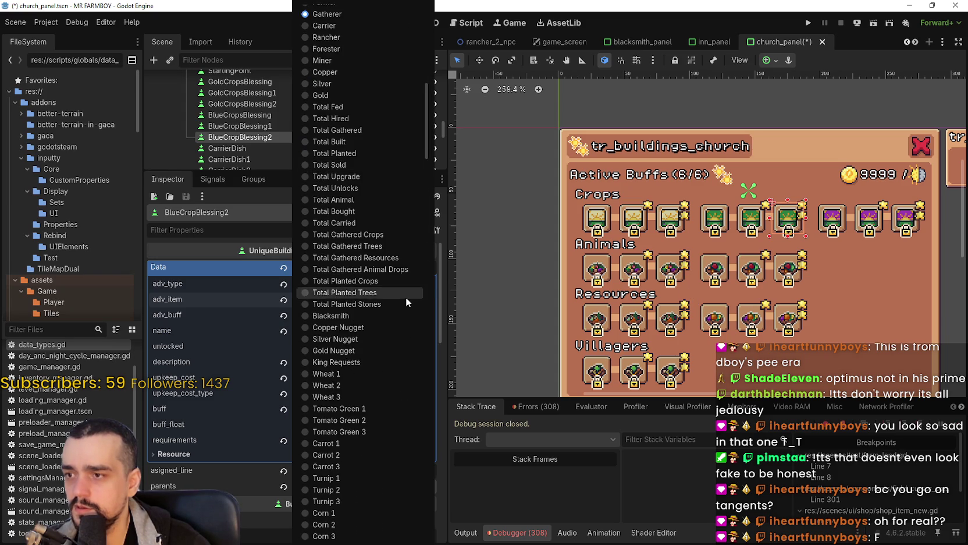
scroll(404, 299, down, 15)
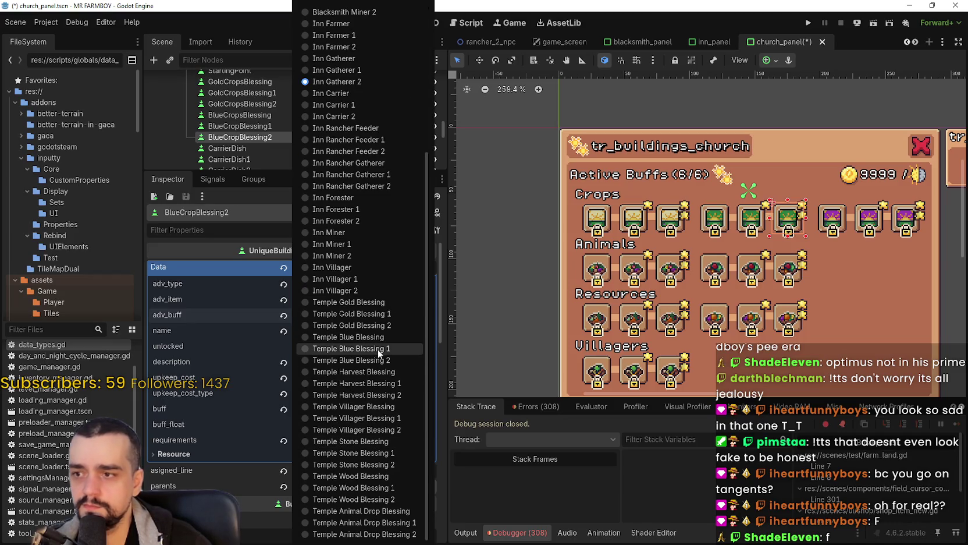
click(376, 361)
key(ctrl+s)
Give BlueCropBlessing2 buff 100, a 100 Gold upkeep and a float buff, then save
click(330, 410)
text(100)
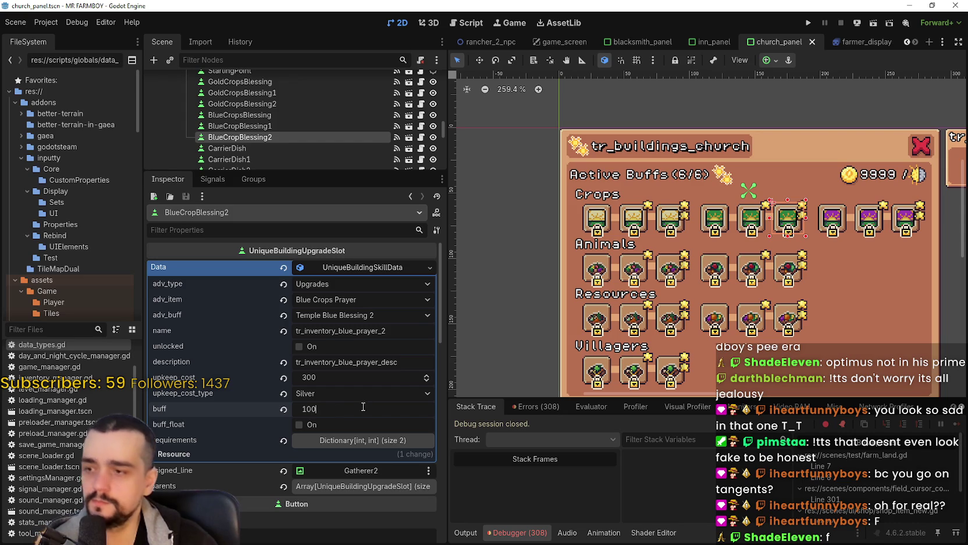
key(Return)
click(337, 393)
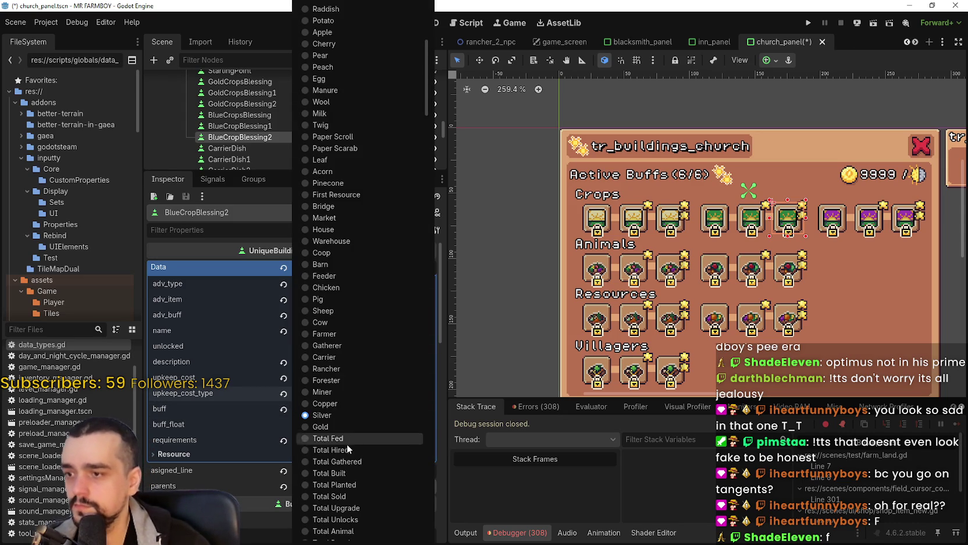
click(336, 427)
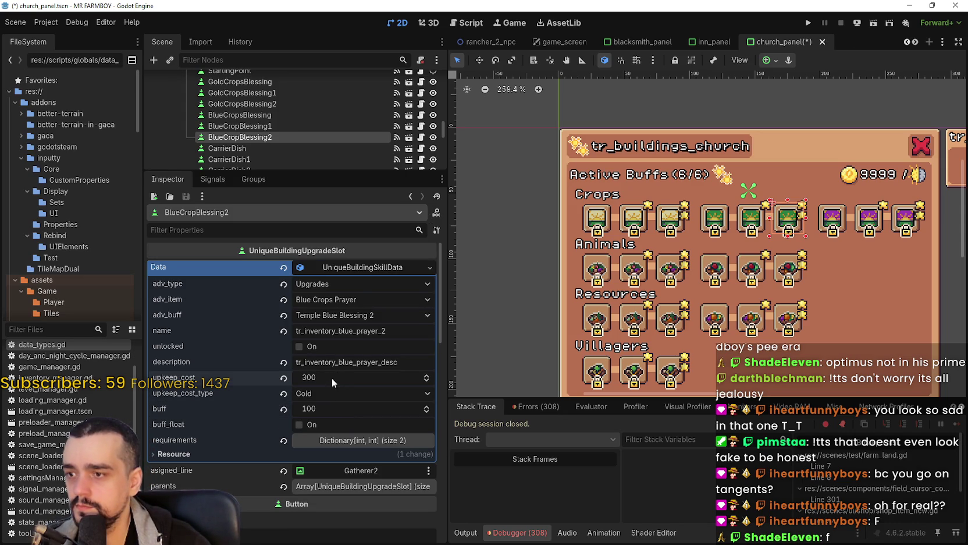
text(00)
key(Return)
click(315, 428)
key(ctrl+s)
click(284, 124)
Switch BlueCropBlessing1 to a 10 Gold upkeep with a float buff
click(315, 409)
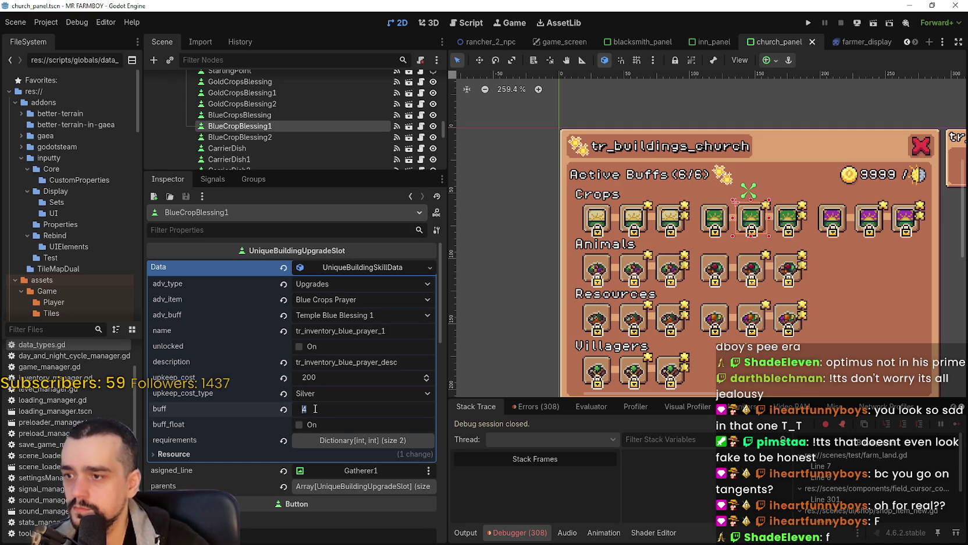
click(321, 392)
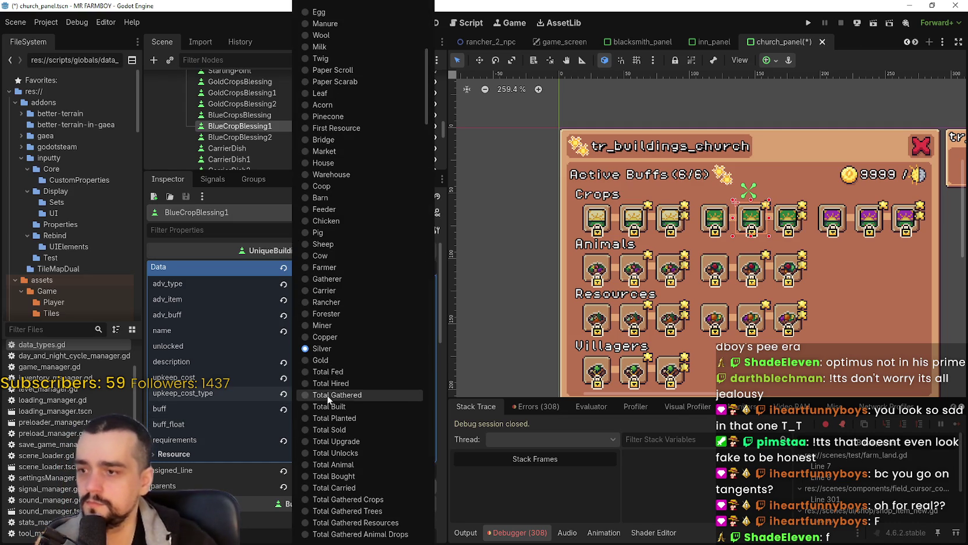
click(326, 361)
click(315, 423)
key(ctrl+s)
click(320, 377)
text(10)
key(Return)
Give BlueCropsBlessing a 5 Gold upkeep and buff 5, then save the scene
click(260, 114)
click(330, 382)
click(327, 398)
click(320, 401)
click(331, 409)
text(5)
click(329, 392)
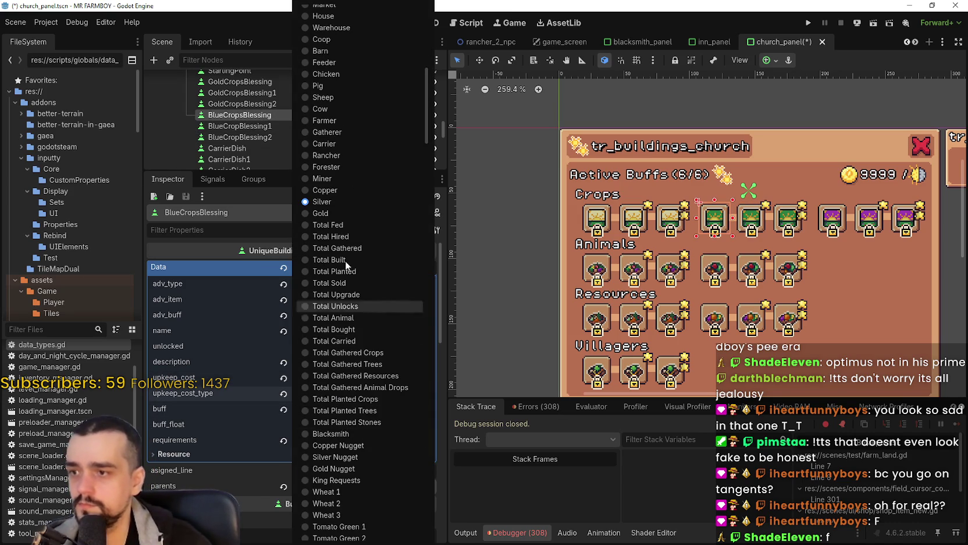
click(346, 213)
key(ctrl+s)
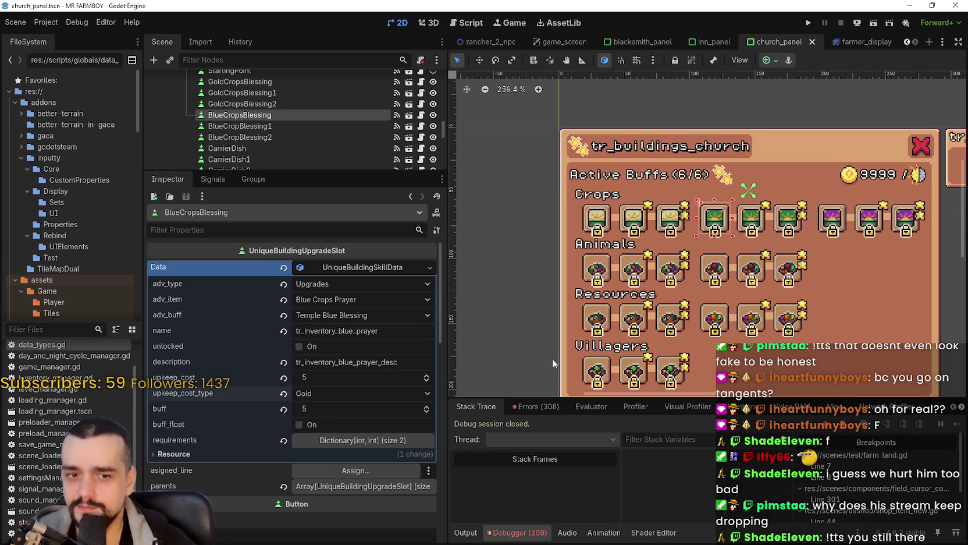
Make BlueCropsBlessing's buff a float, save, and confirm GoldCropsBlessing's upkeep cost of 5
scroll(582, 202, right, 3)
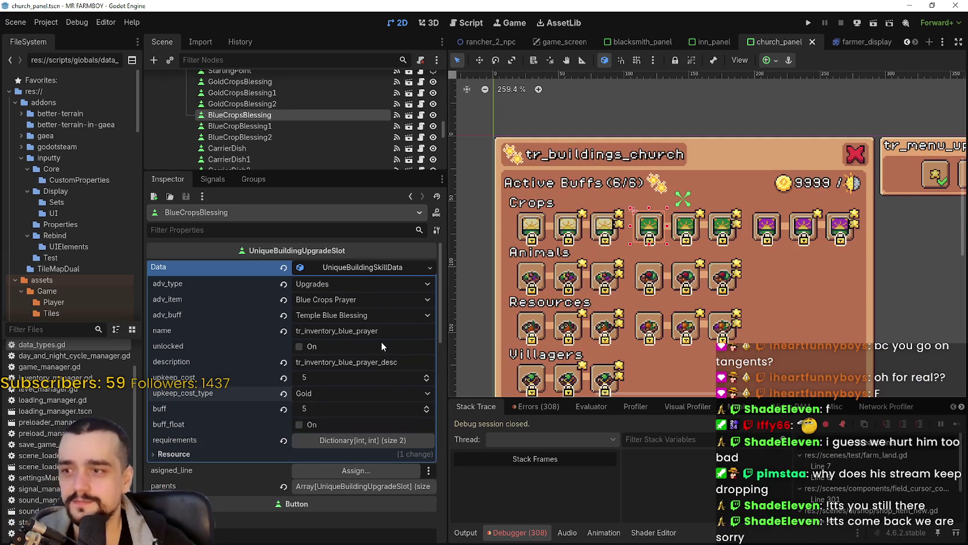
click(324, 427)
key(ctrl+s)
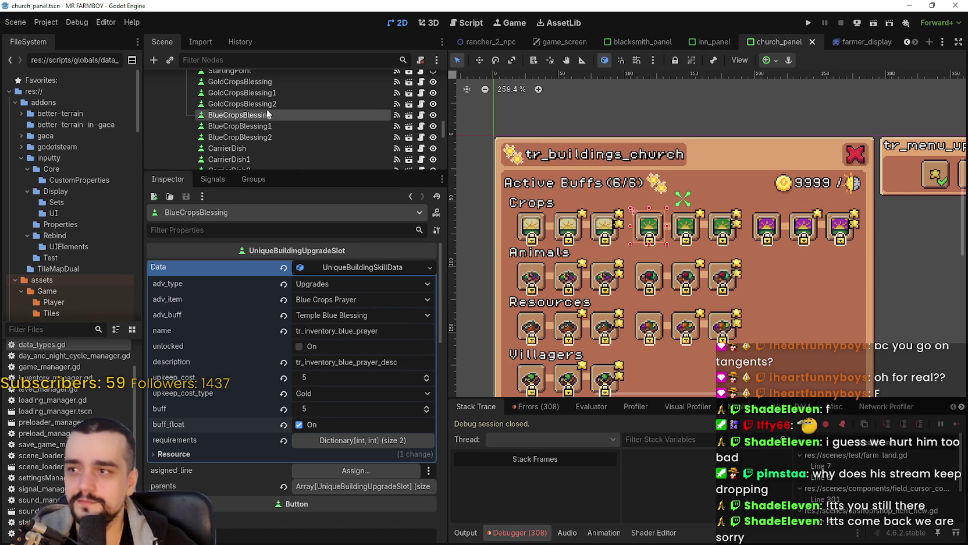
click(268, 104)
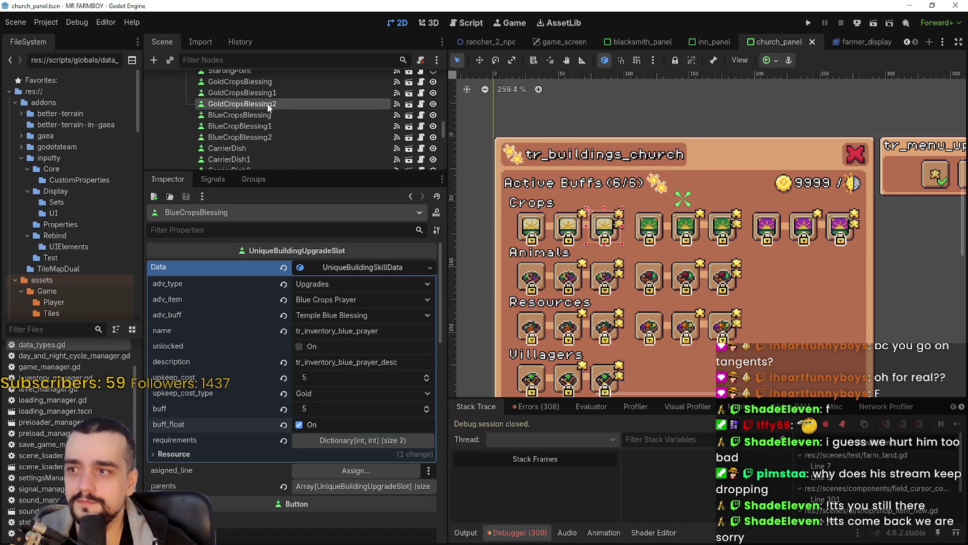
click(365, 266)
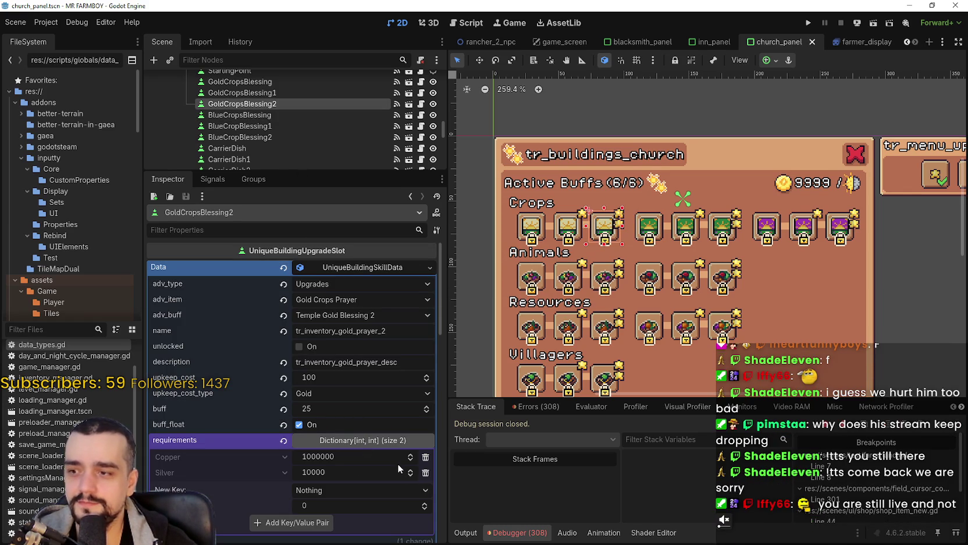
click(287, 93)
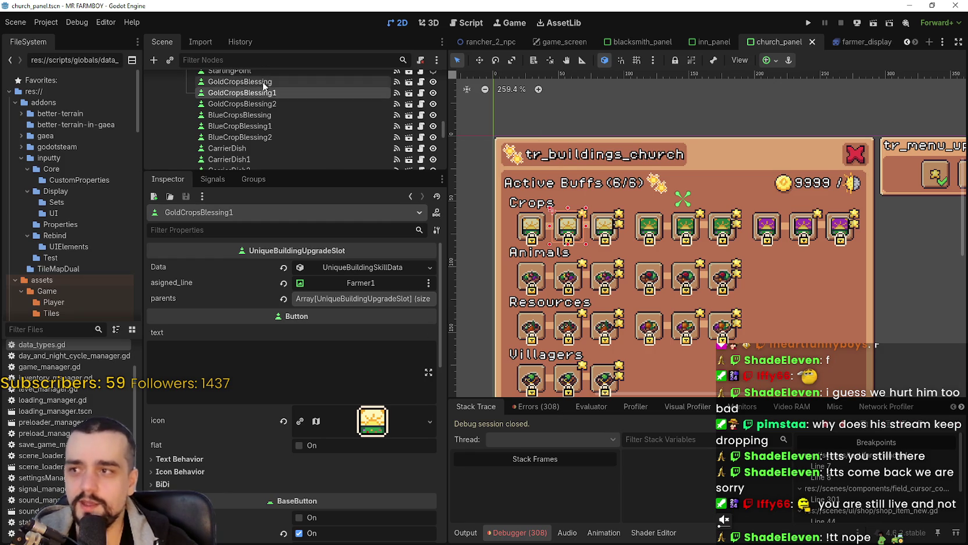
click(367, 267)
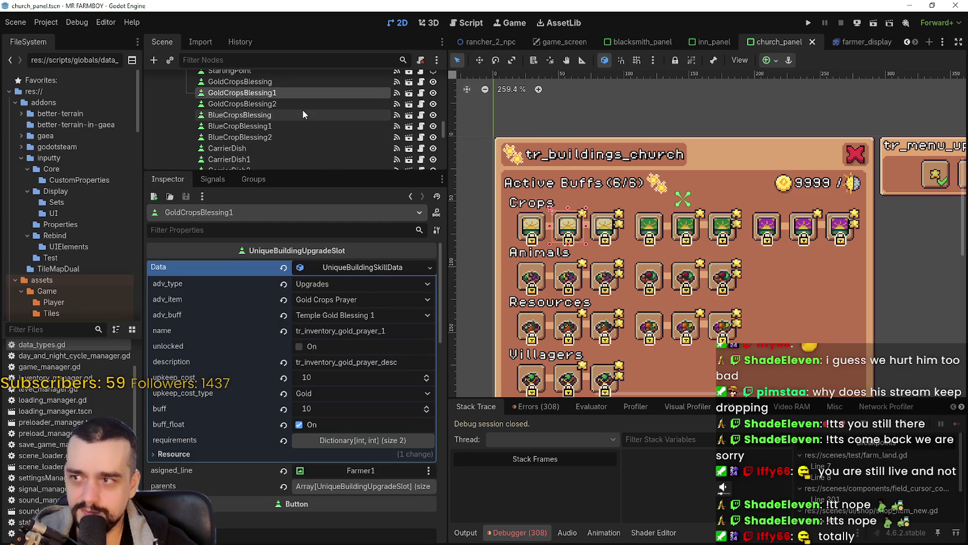
scroll(303, 109, up, 1)
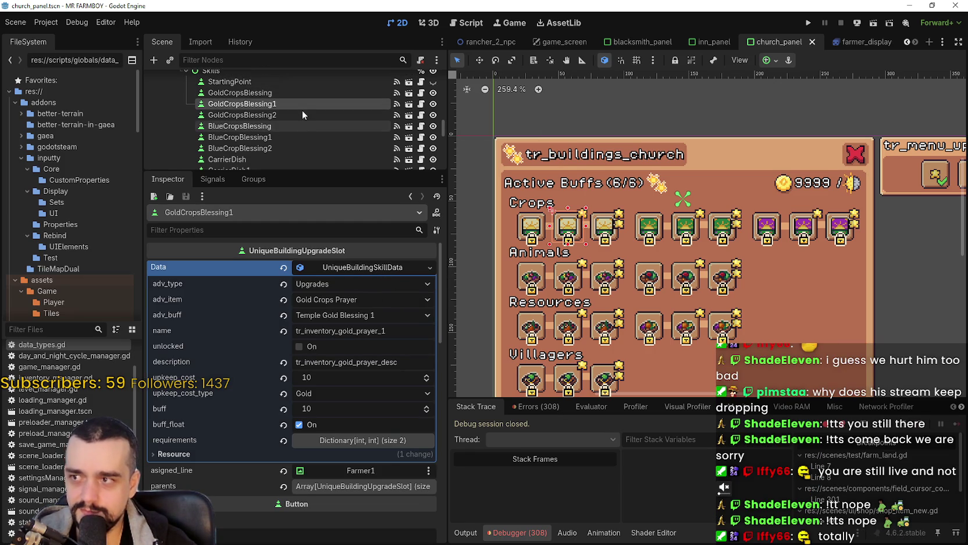
click(267, 91)
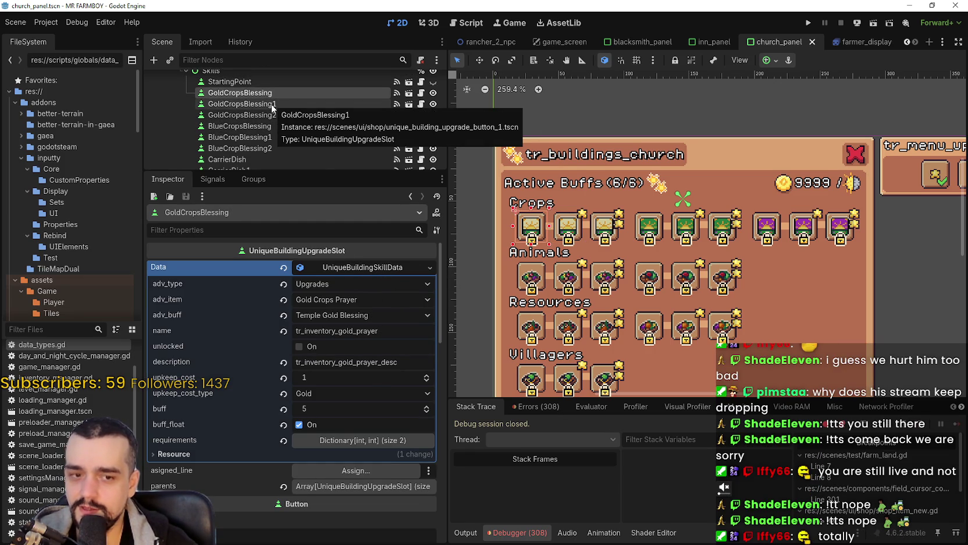
click(353, 378)
text(5)
key(Return)
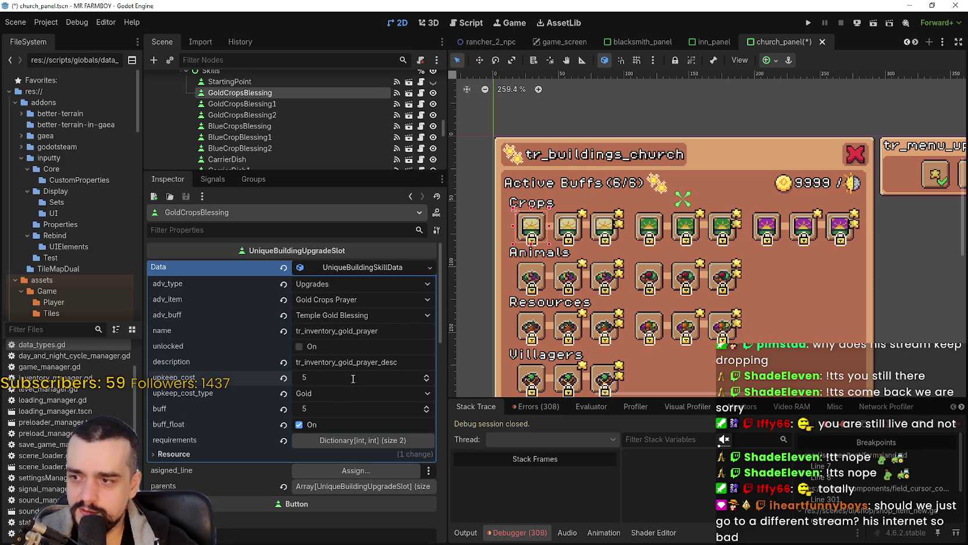
click(353, 378)
text(1)
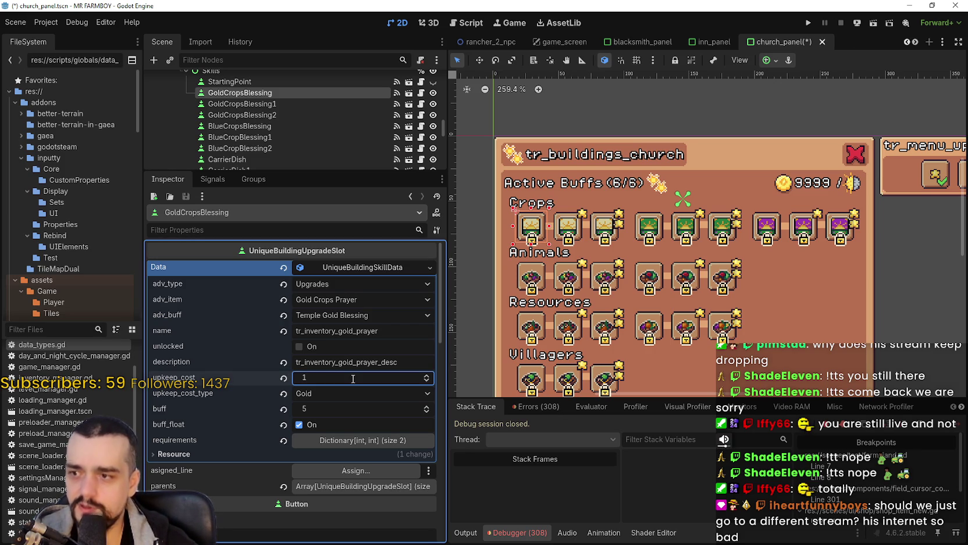
Set BlueCropsBlessing's upkeep cost to 1 and BlueCropBlessing2's buff to 25
click(288, 105)
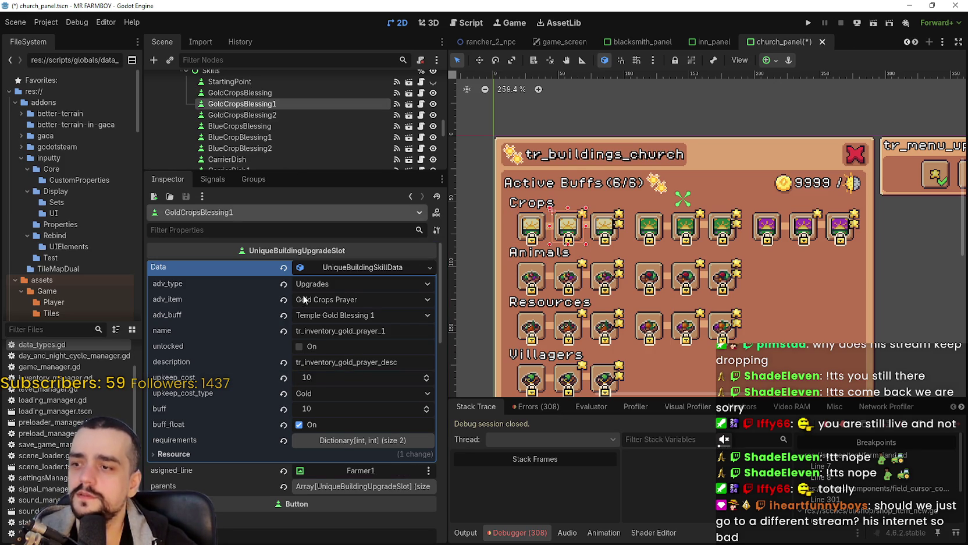
click(252, 115)
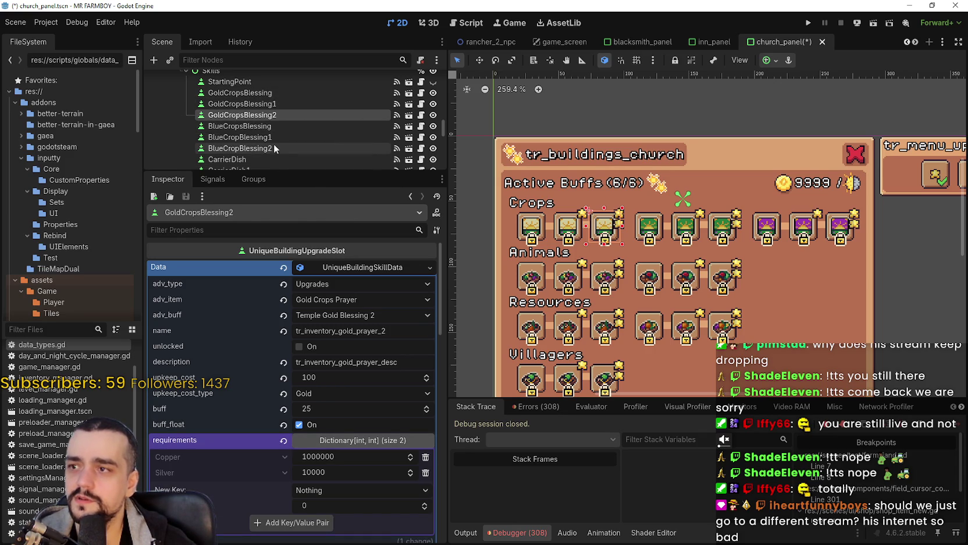
click(271, 127)
click(331, 375)
text(1)
key(Return)
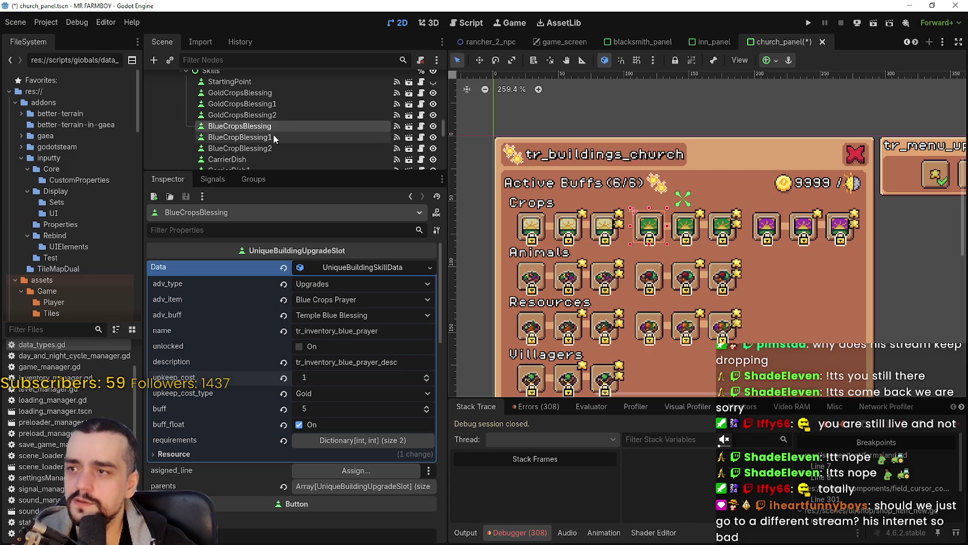
click(274, 136)
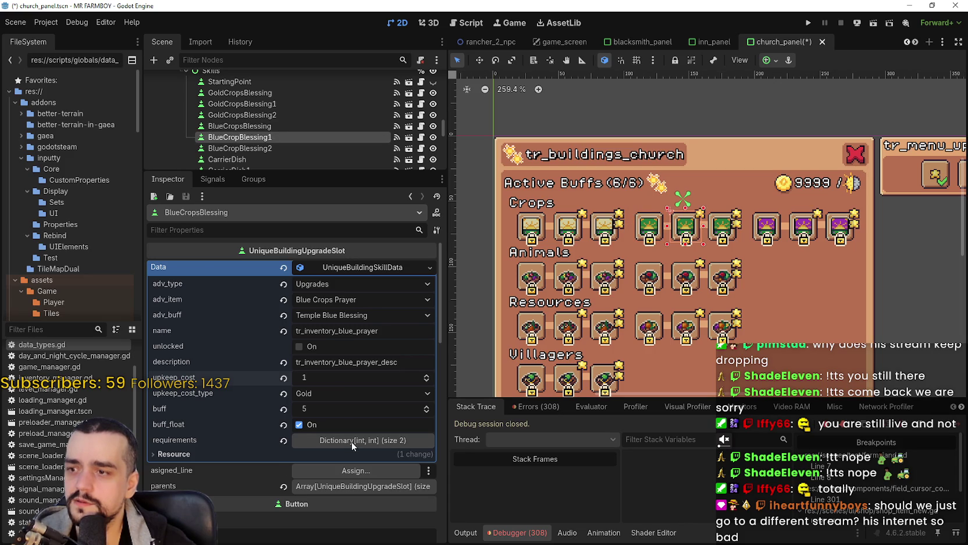
click(295, 145)
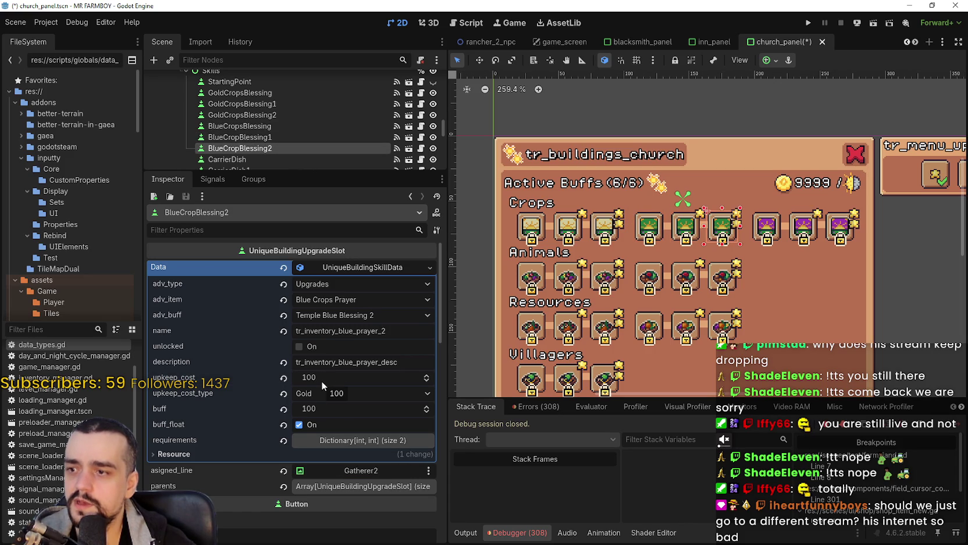
click(322, 412)
text(25)
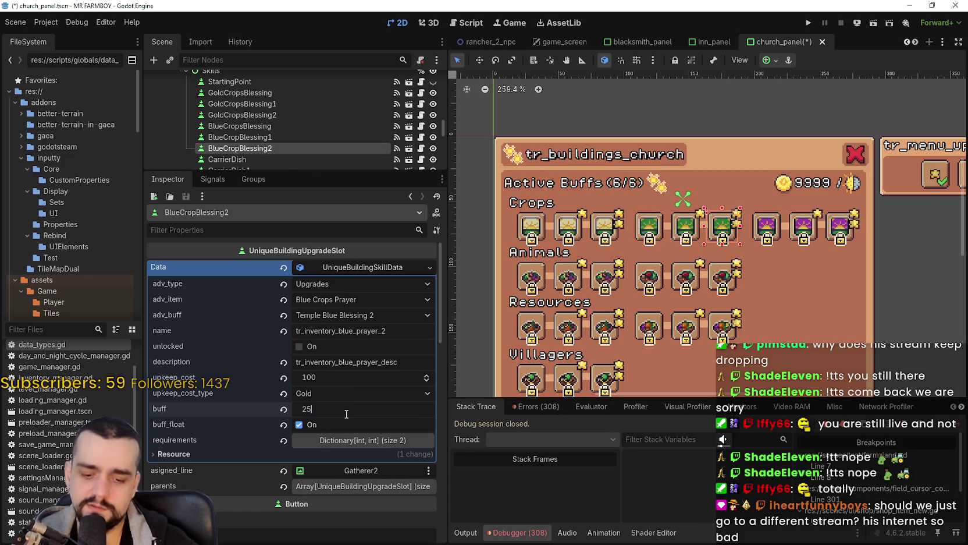
Review each gold and blue crop blessing tier's costs and buffs in turn
click(260, 137)
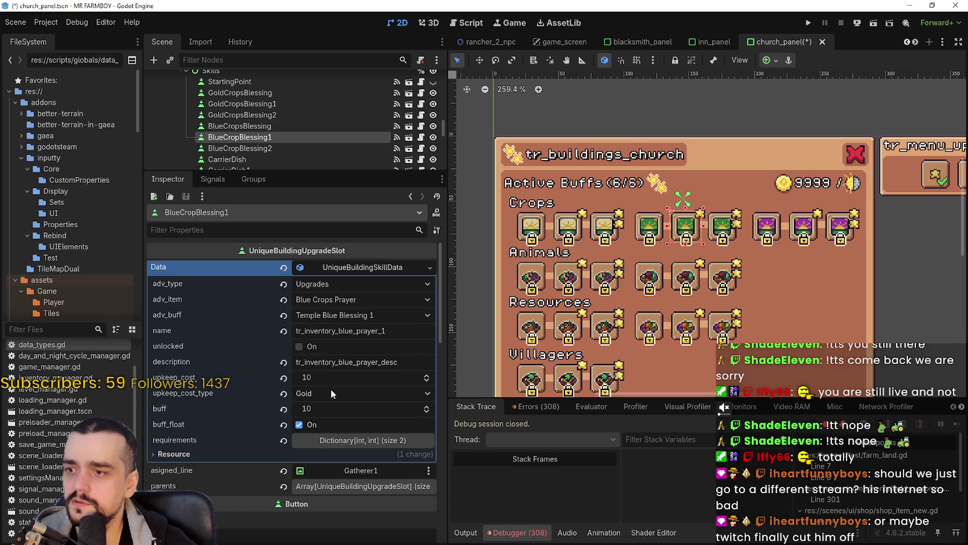
click(273, 126)
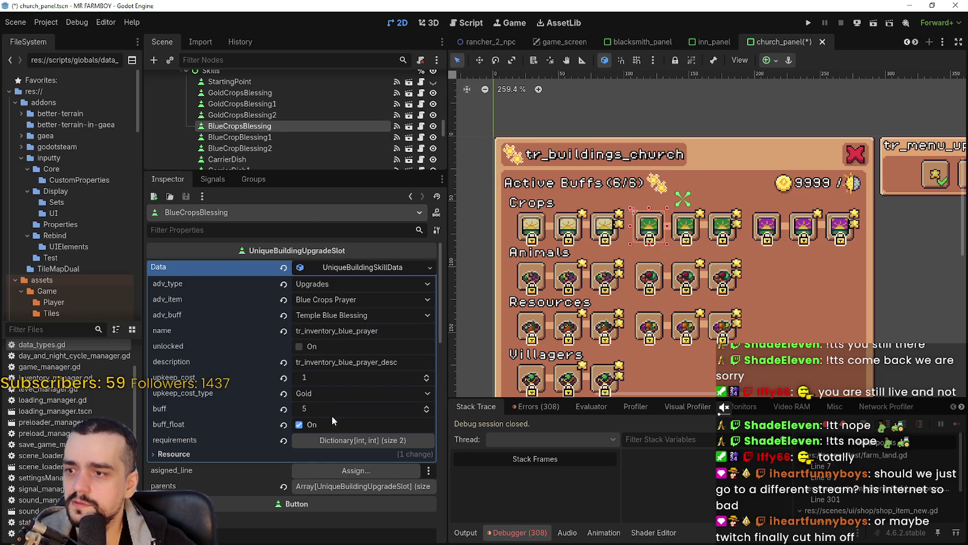
click(255, 94)
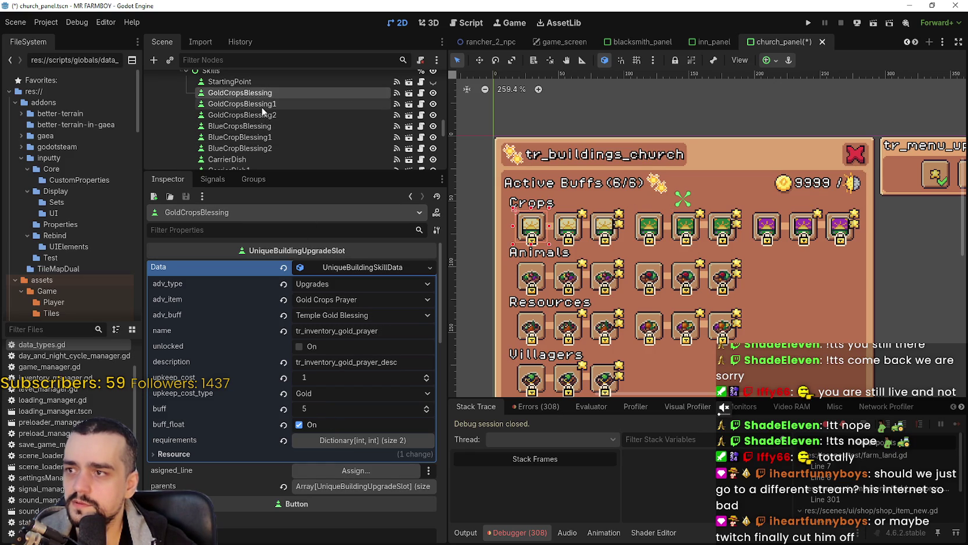
click(261, 106)
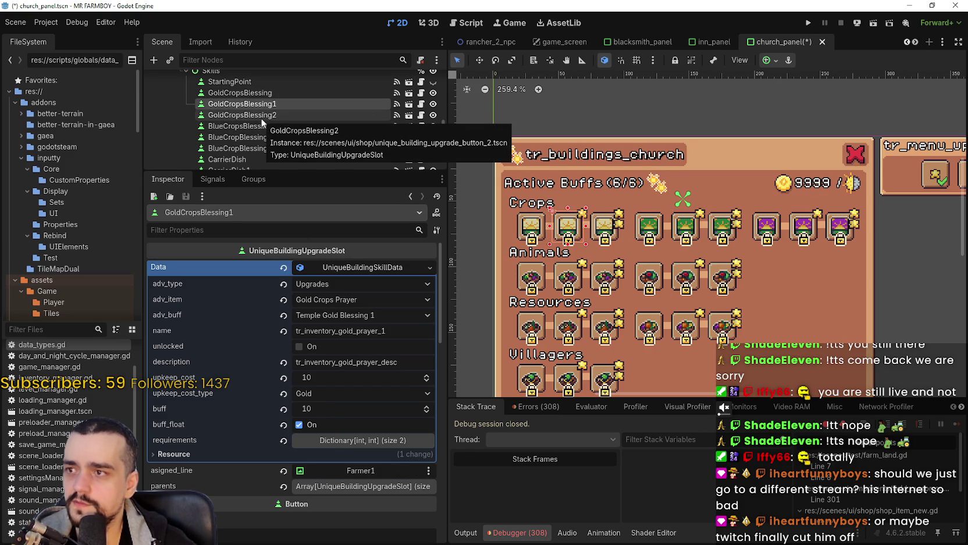
click(260, 116)
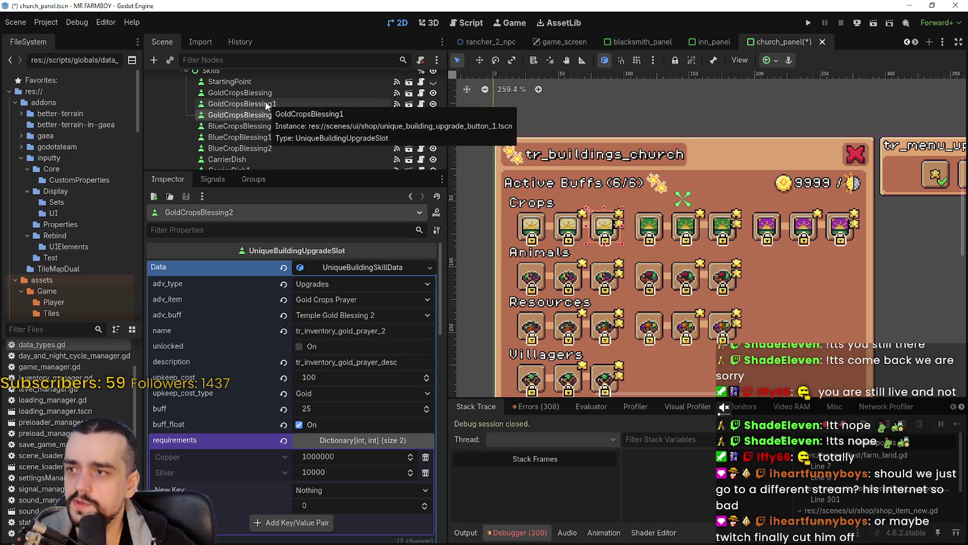
click(263, 127)
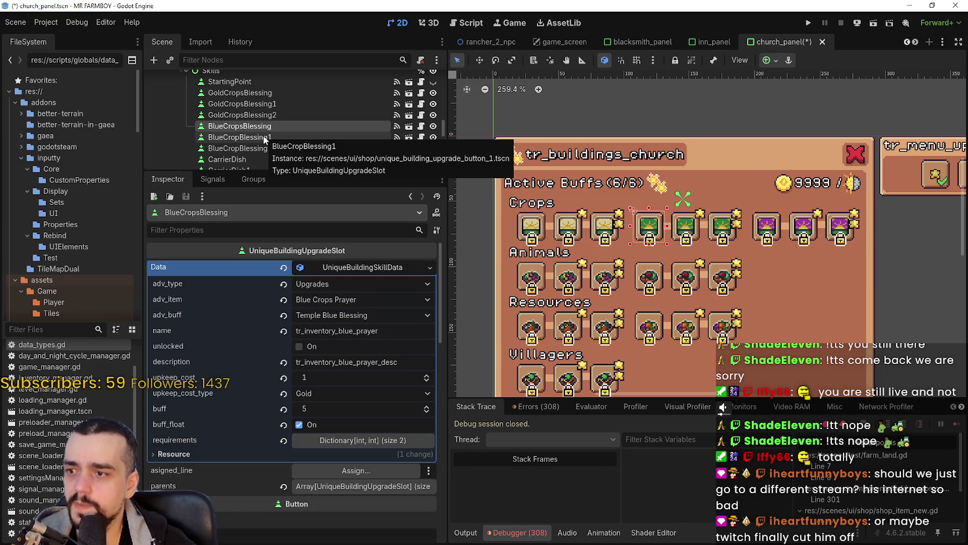
click(263, 138)
click(262, 151)
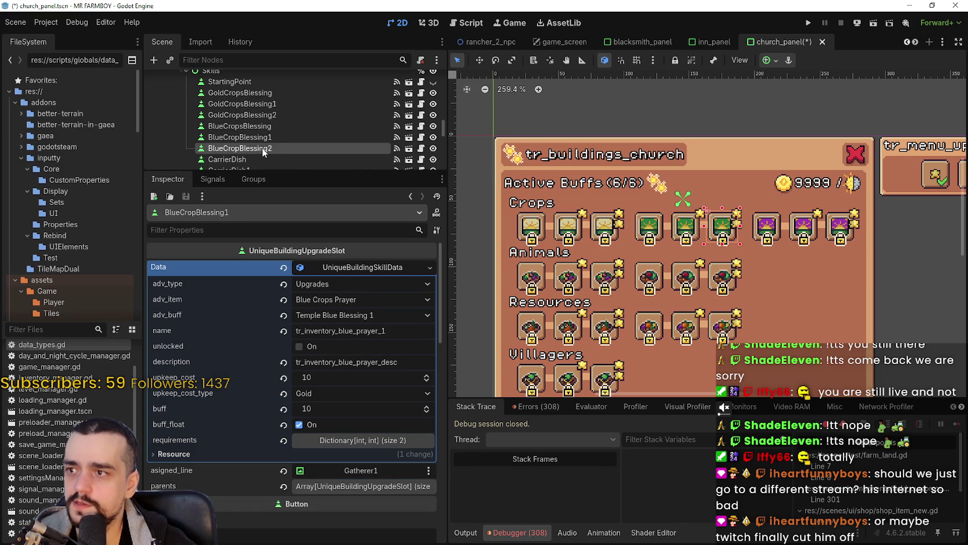
scroll(263, 151, down, 1)
click(266, 140)
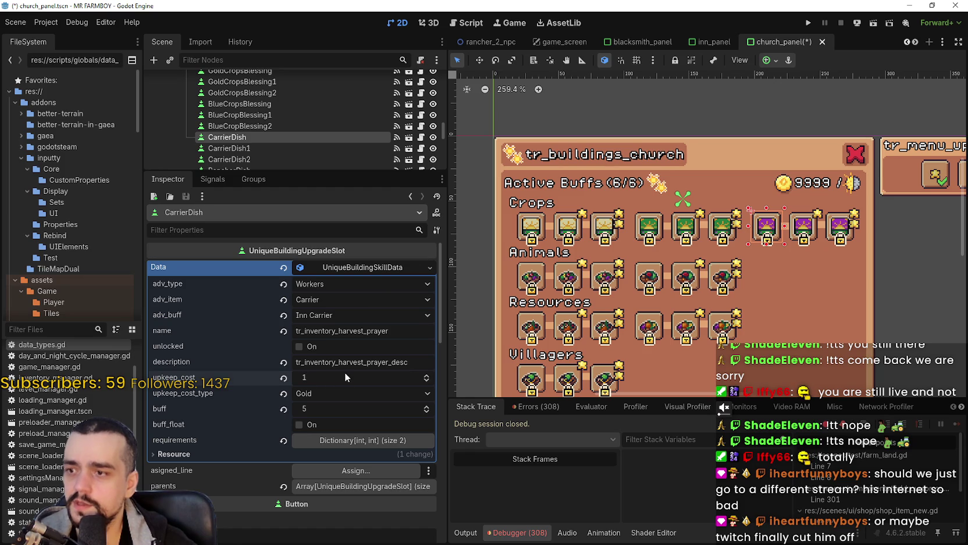
After checking CarrierDish1, set CarrierDish2's buff to 25 and save the scene
click(264, 153)
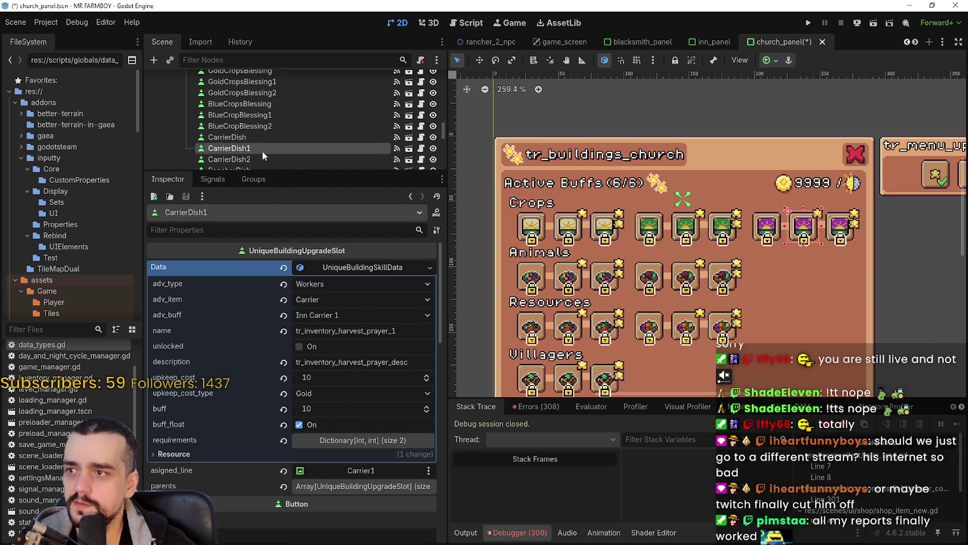
click(263, 159)
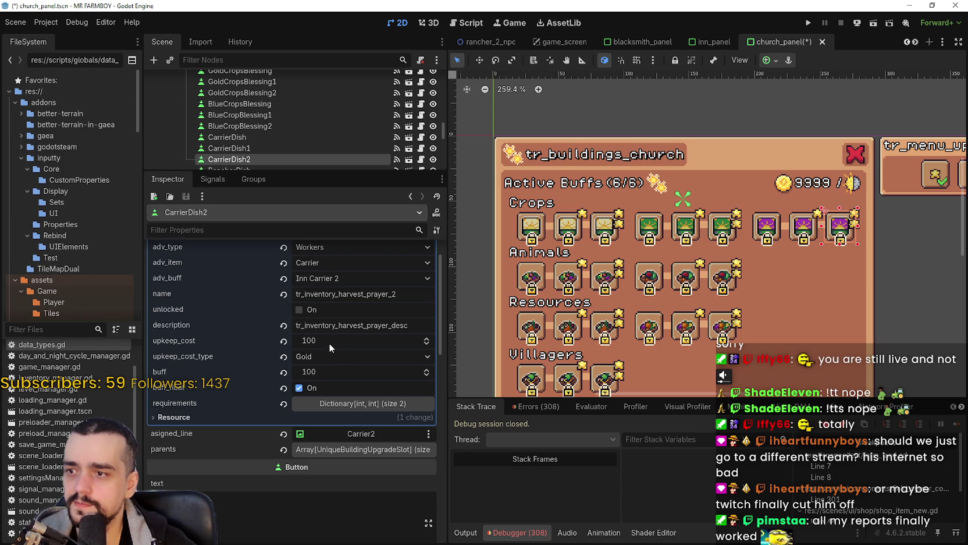
click(330, 373)
text(25)
key(Return)
key(ctrl+s)
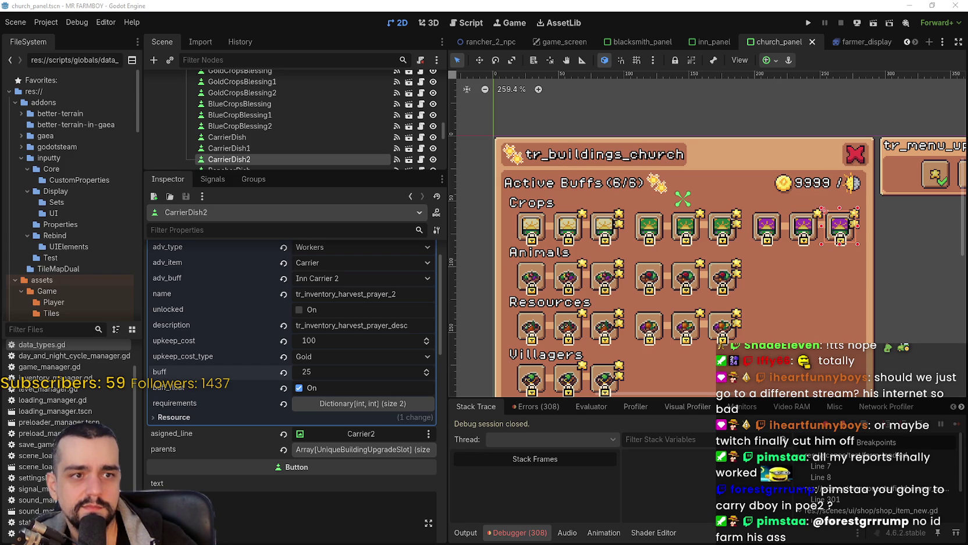
Play the Path of Exile 2 Return of the Ancients trailer from the poe 2 results full screen
key(alt+Tab)
drag(755, 30, 730, 27)
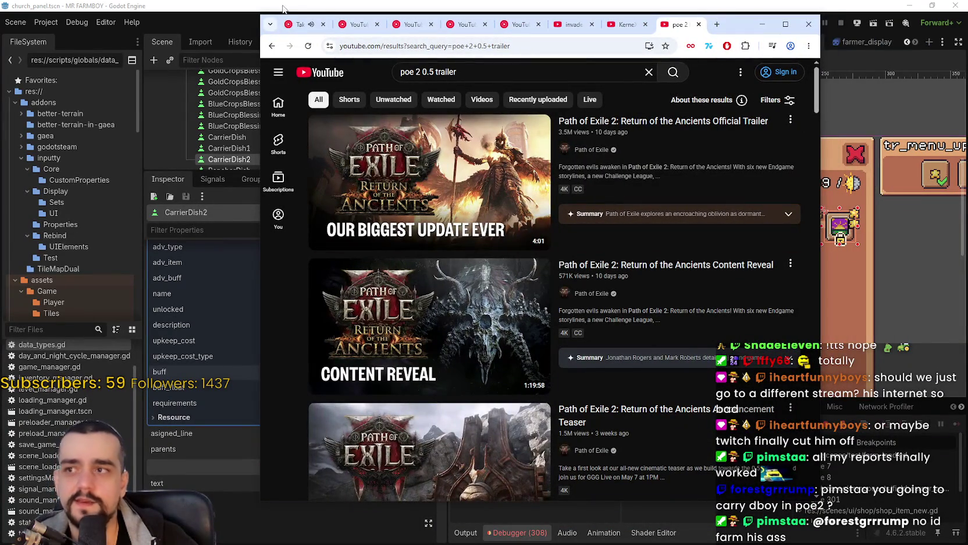
click(288, 28)
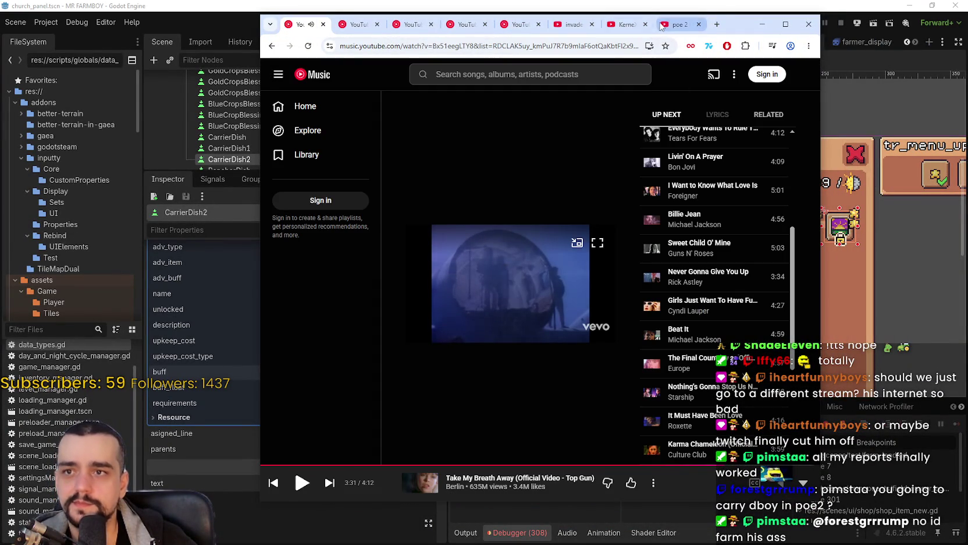
click(661, 27)
click(439, 185)
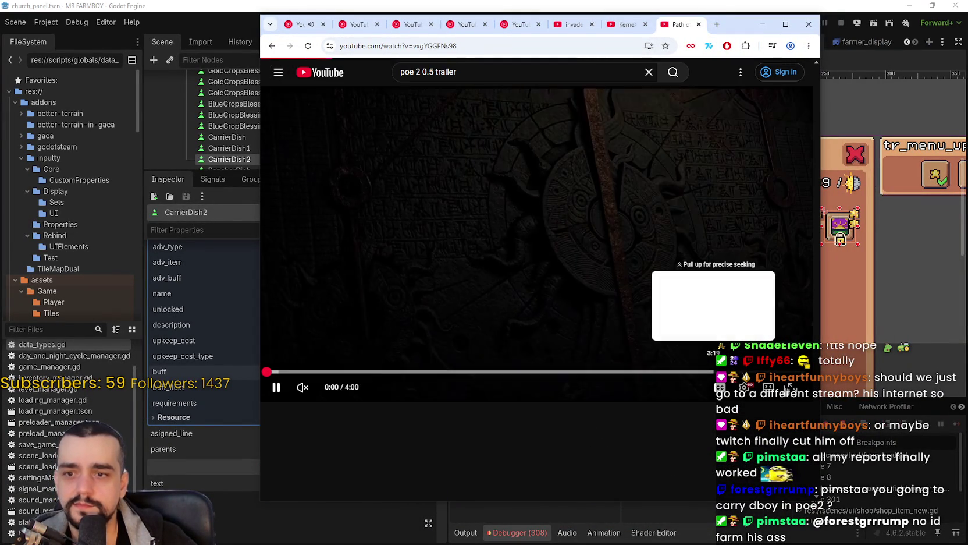
double_click(756, 256)
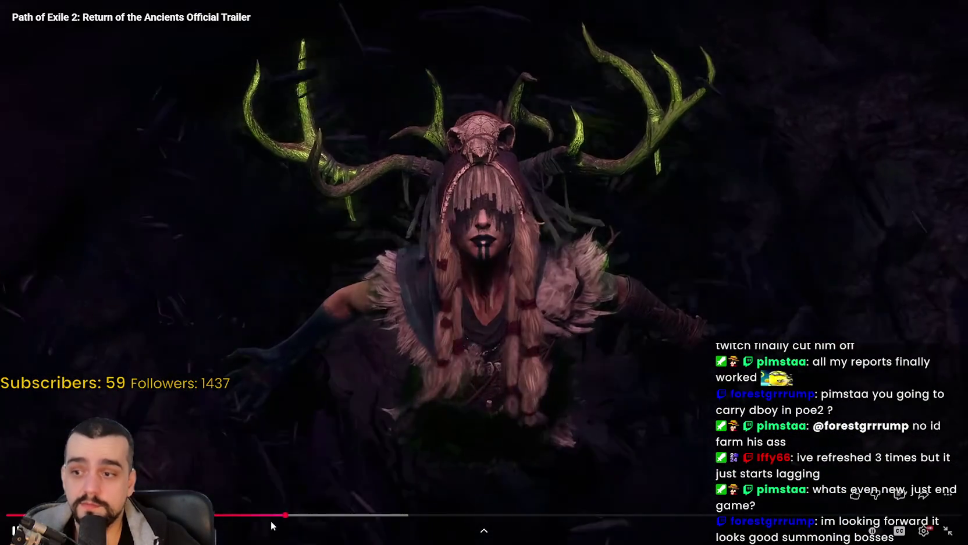
Skip the trailer ahead to the New Endgame Quest scene, then pause on 'The Dreamer returns.'
drag(281, 516, 280, 516)
click(345, 431)
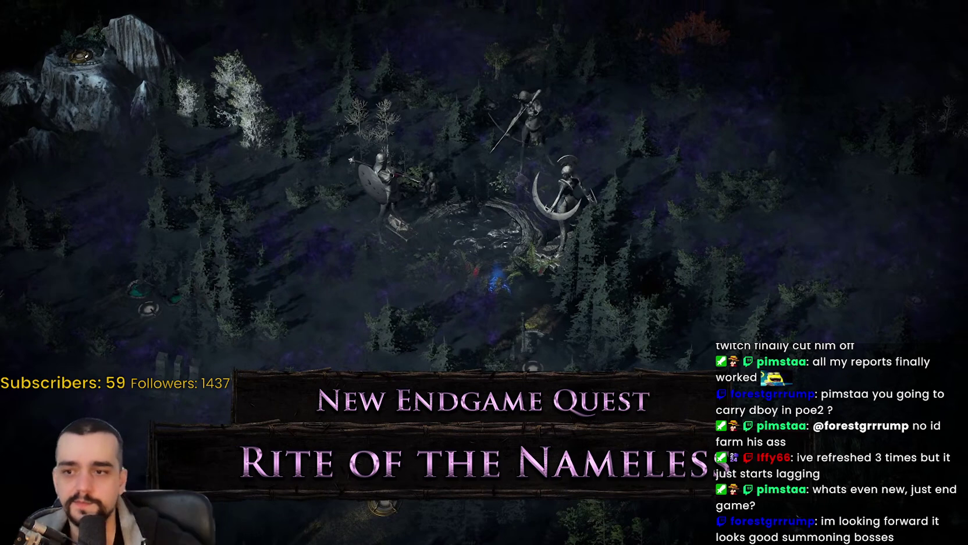
click(597, 371)
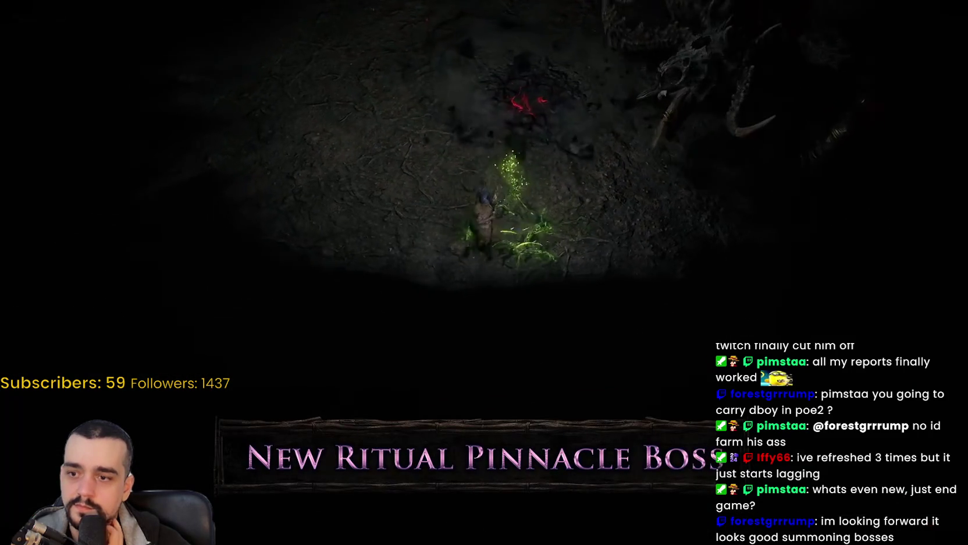
mouse_move(771, 277)
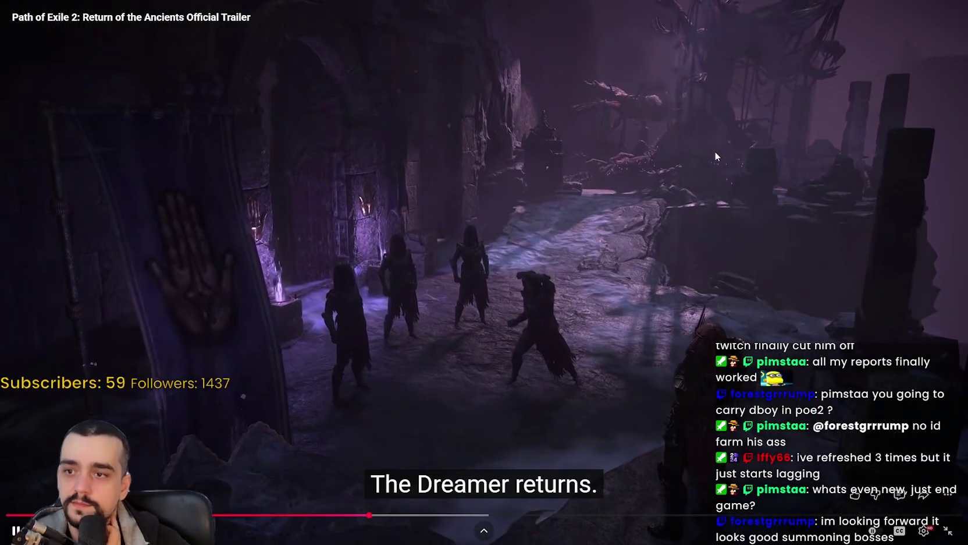
click(709, 163)
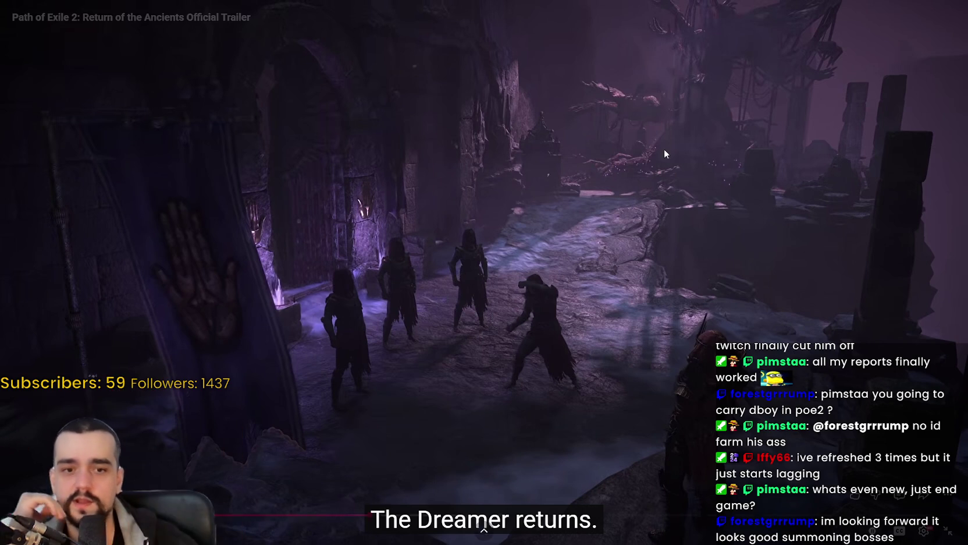
Resume the trailer and let it play through to 'Masters of the Atlas.'
click(656, 231)
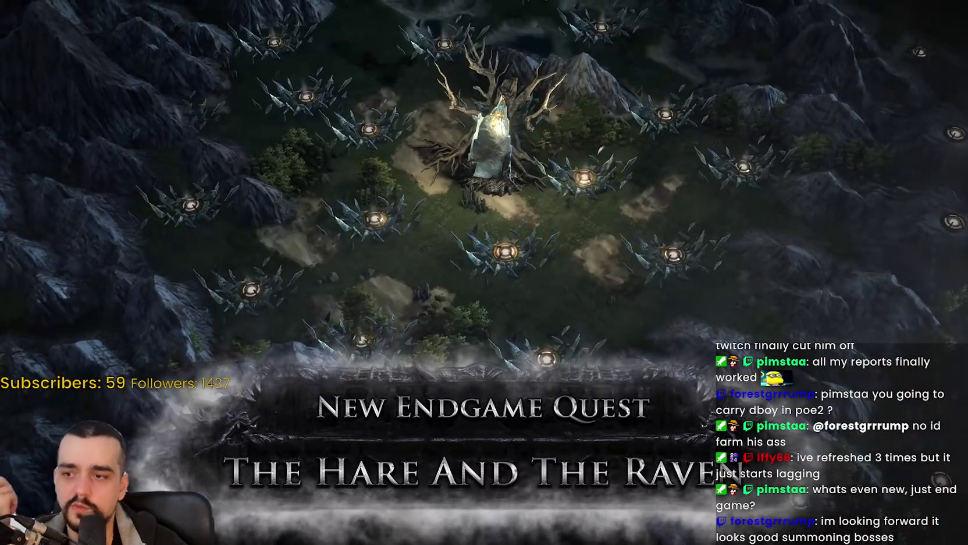
mouse_move(859, 316)
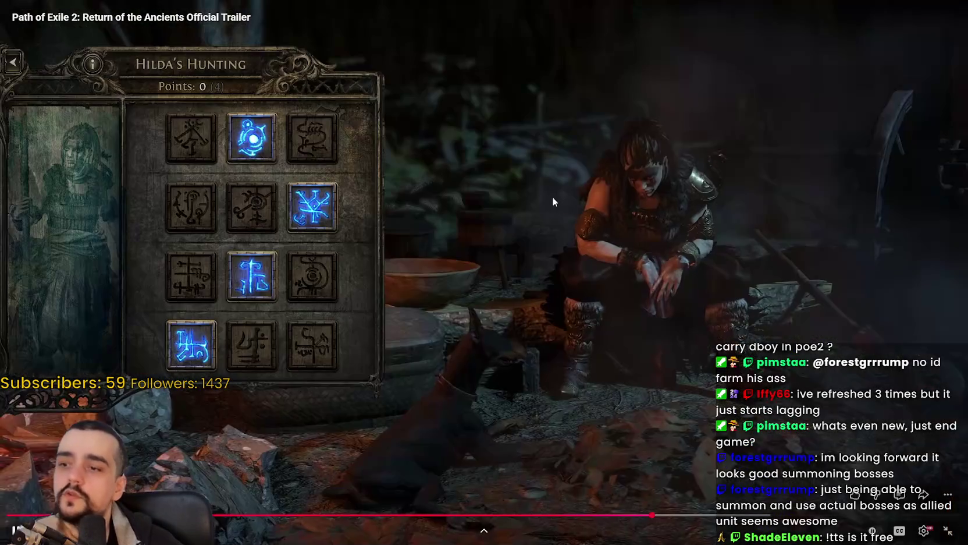
Rewind the trailer to the New Expedition Pinnacle Boss spider scene and keep watching
click(557, 362)
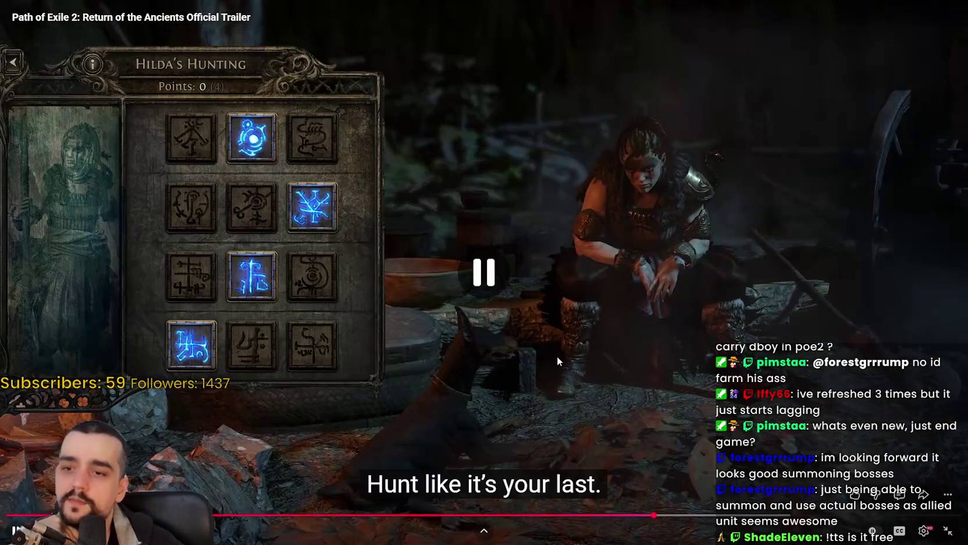
click(644, 515)
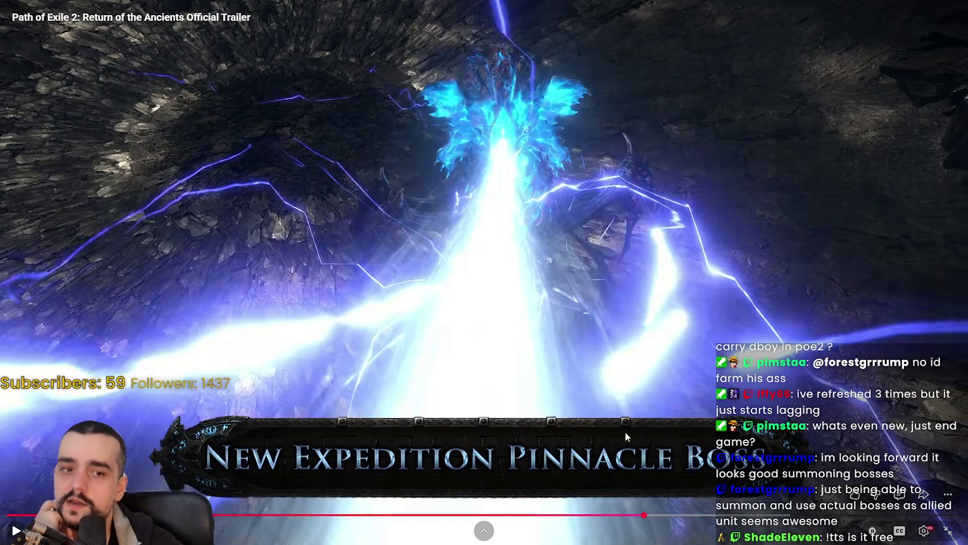
click(638, 515)
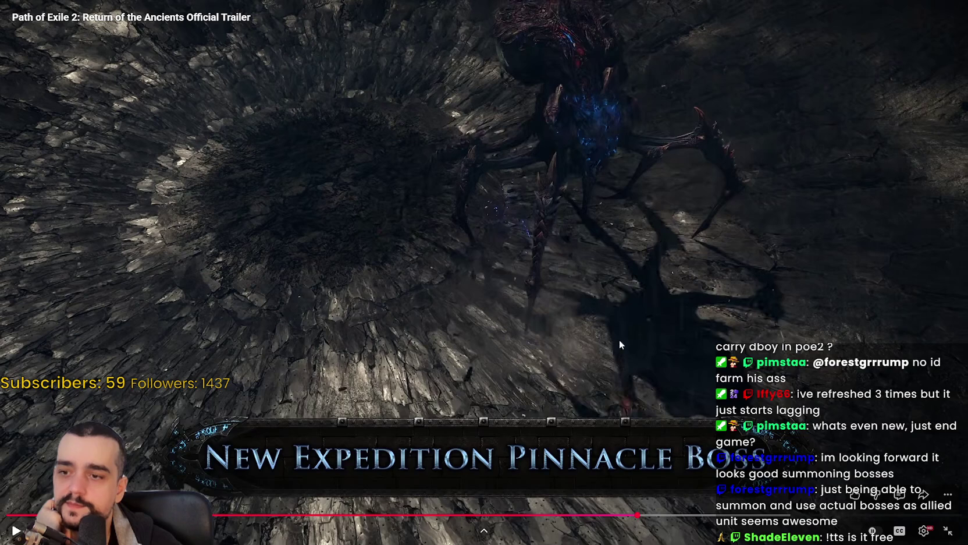
click(752, 280)
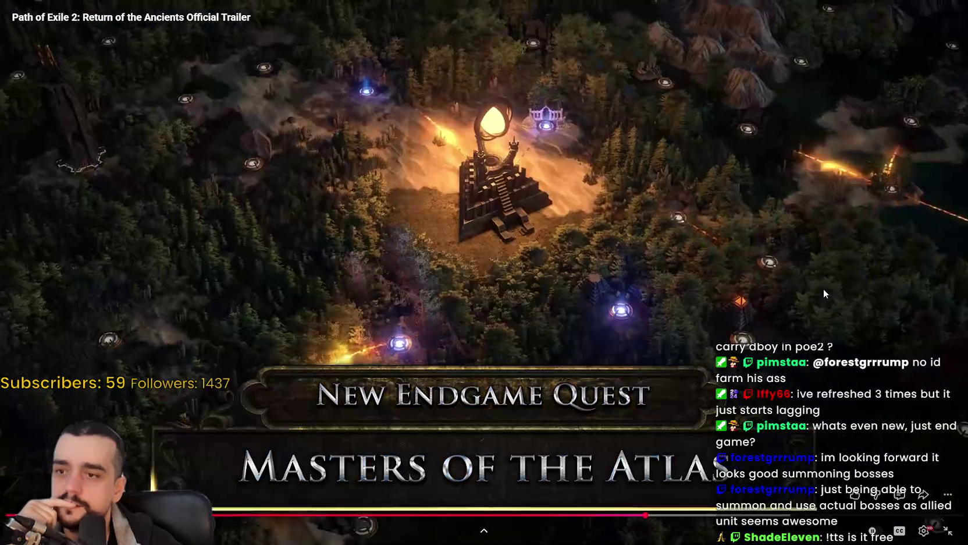
click(814, 286)
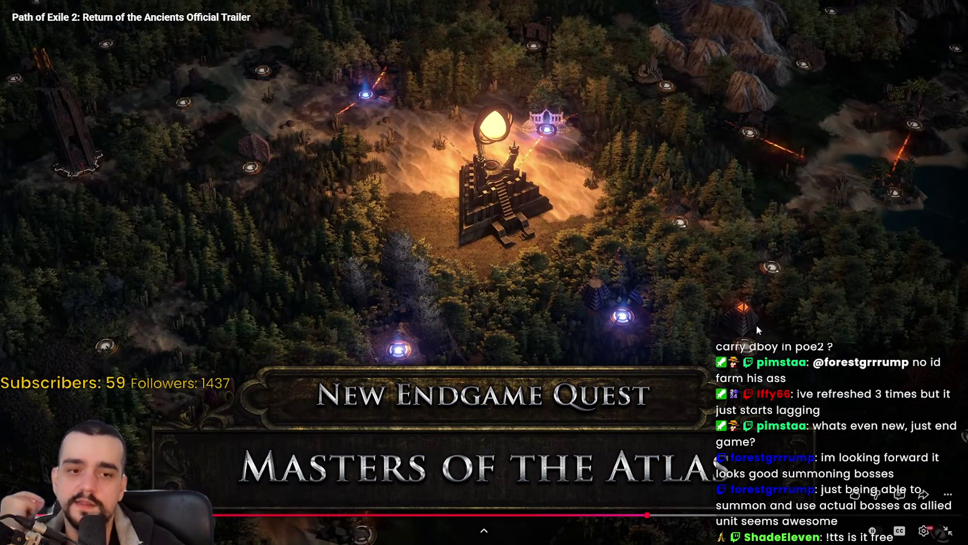
click(693, 282)
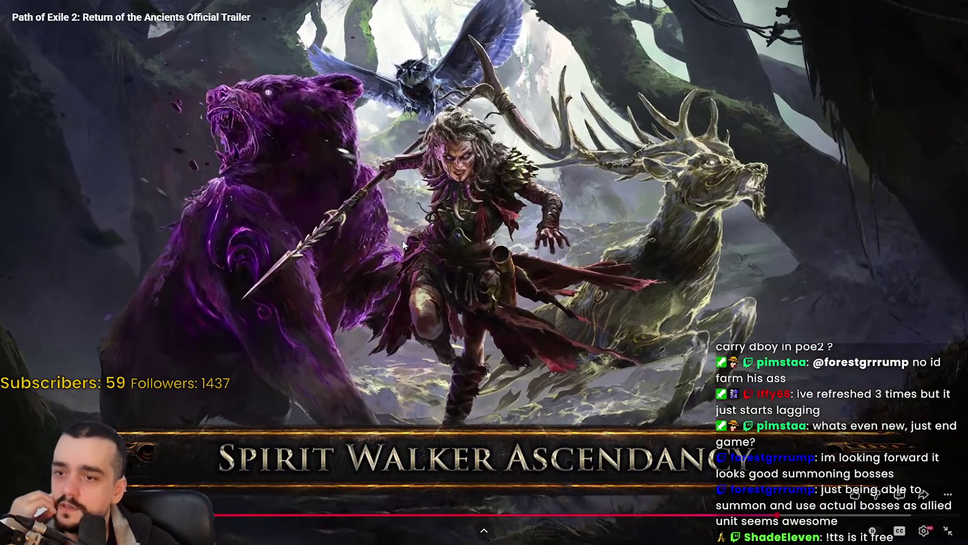
click(348, 240)
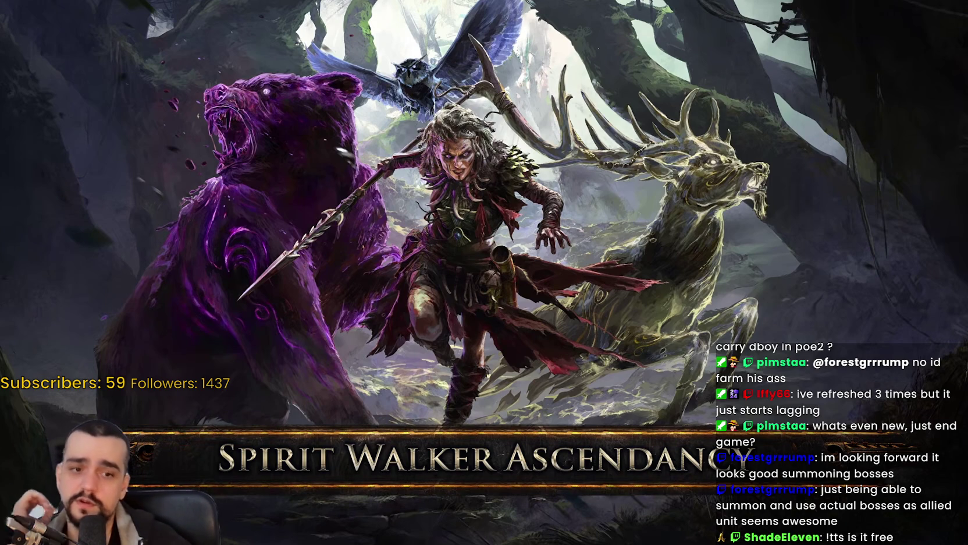
click(719, 226)
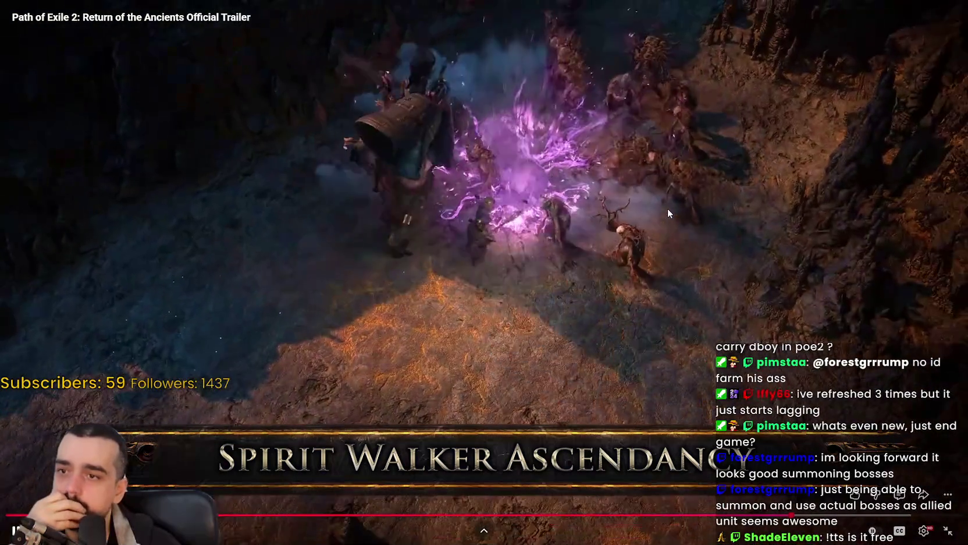
click(442, 144)
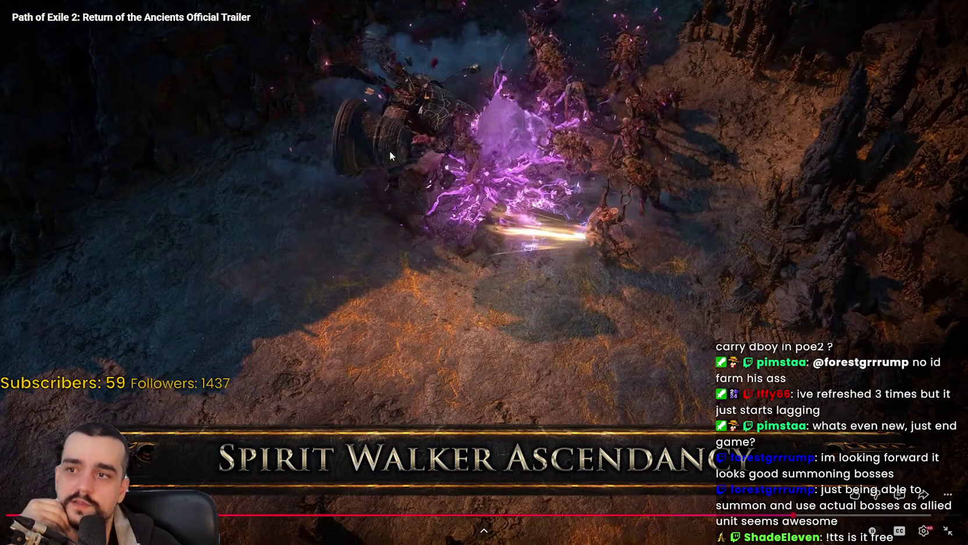
click(572, 210)
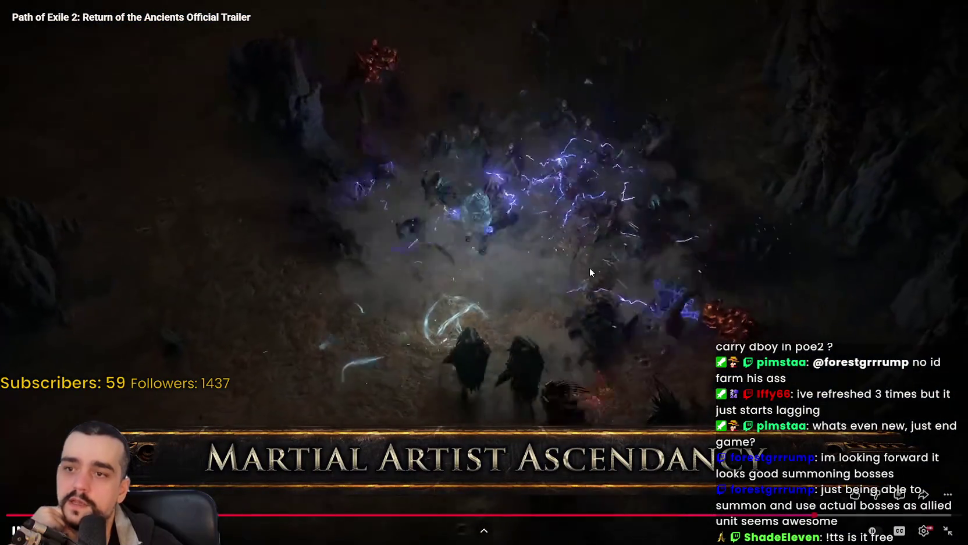
click(473, 244)
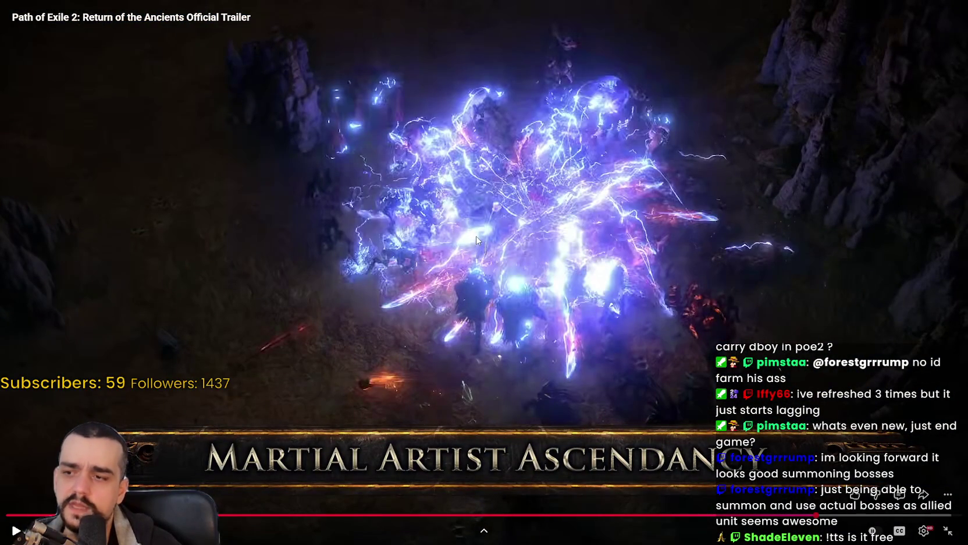
click(514, 212)
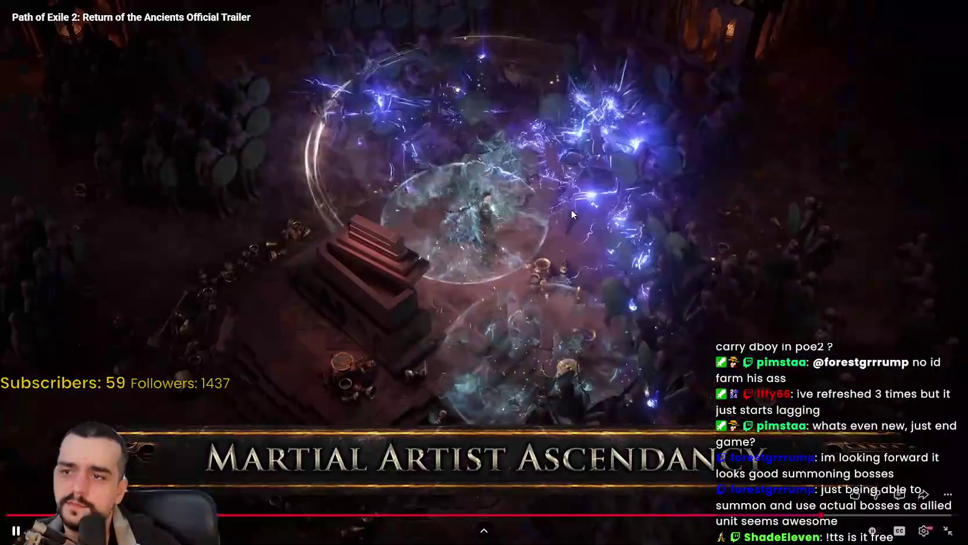
click(482, 198)
click(683, 288)
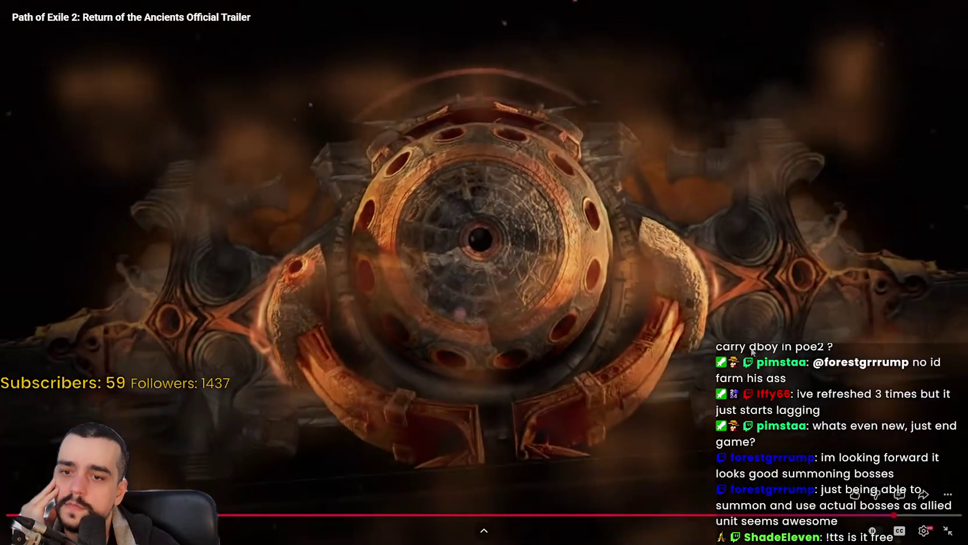
click(734, 203)
Exit the fullscreen trailer and switch back to the Godot editor
key(Escape)
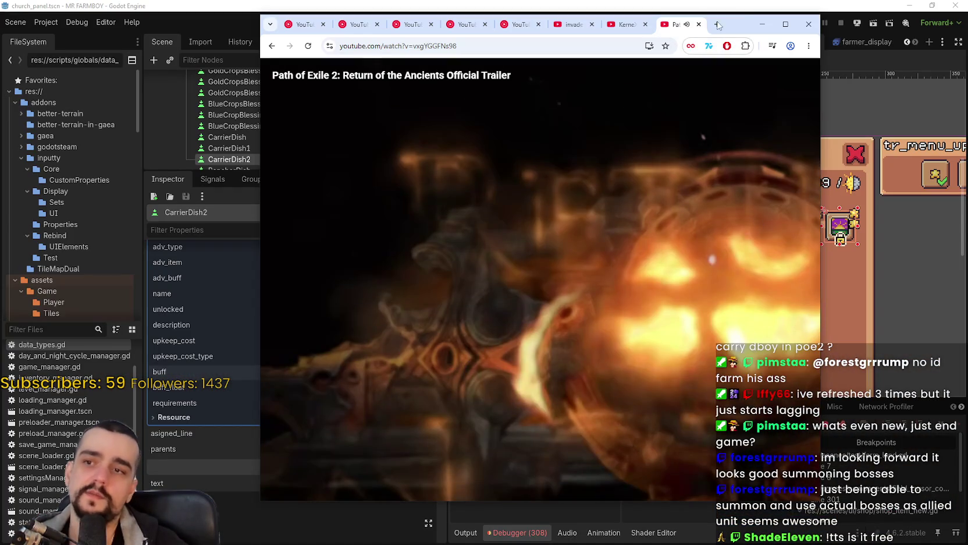
key(alt+Tab)
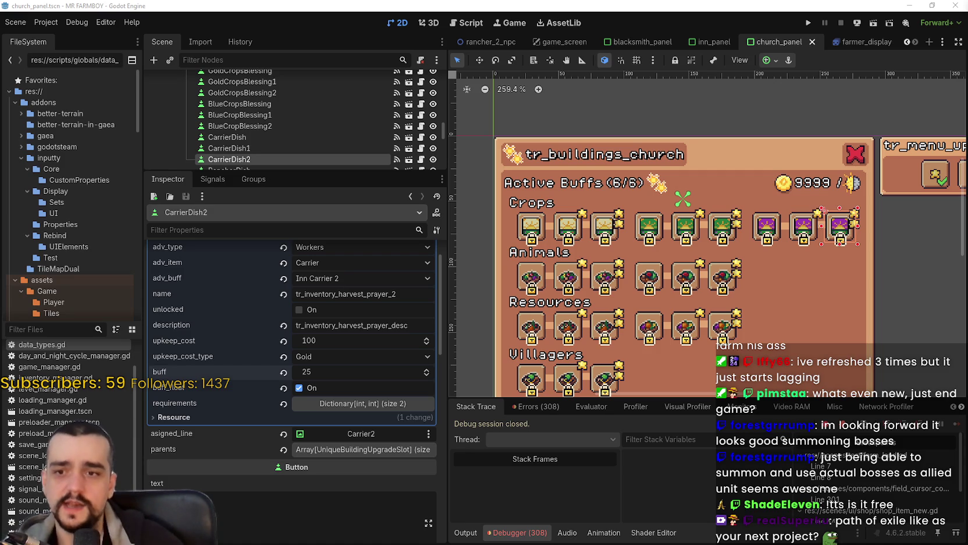
scroll(816, 156, down, 1)
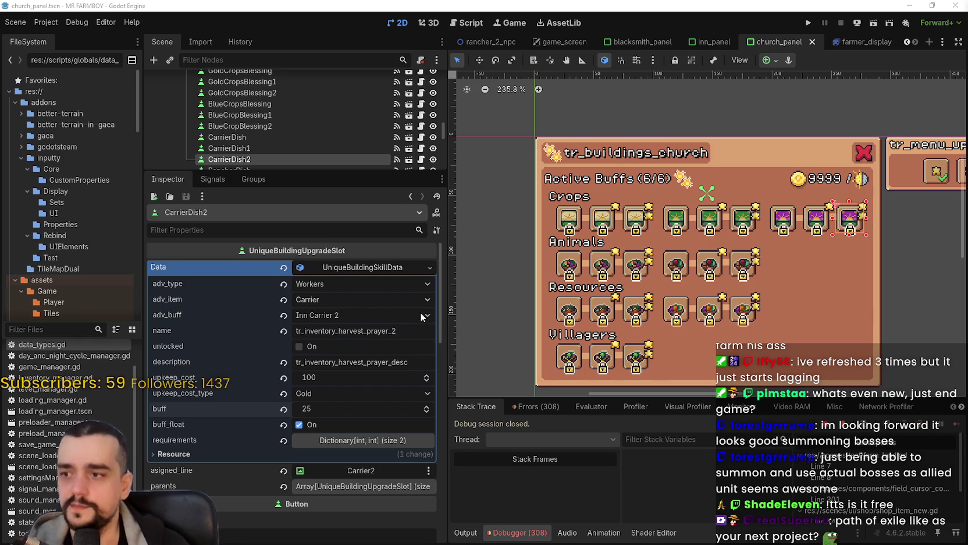
scroll(645, 252, down, 1)
scroll(645, 251, up, 1)
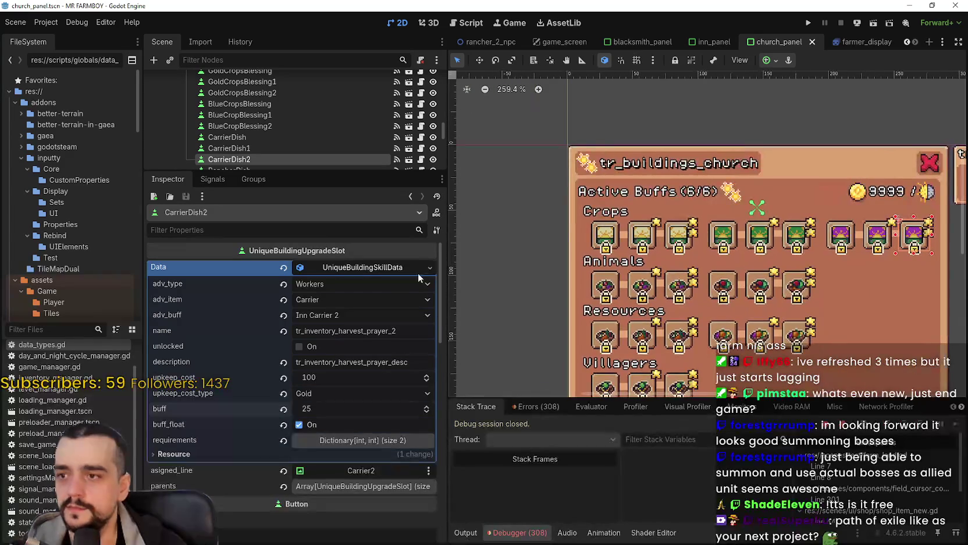
click(343, 267)
scroll(578, 295, up, 1)
click(364, 270)
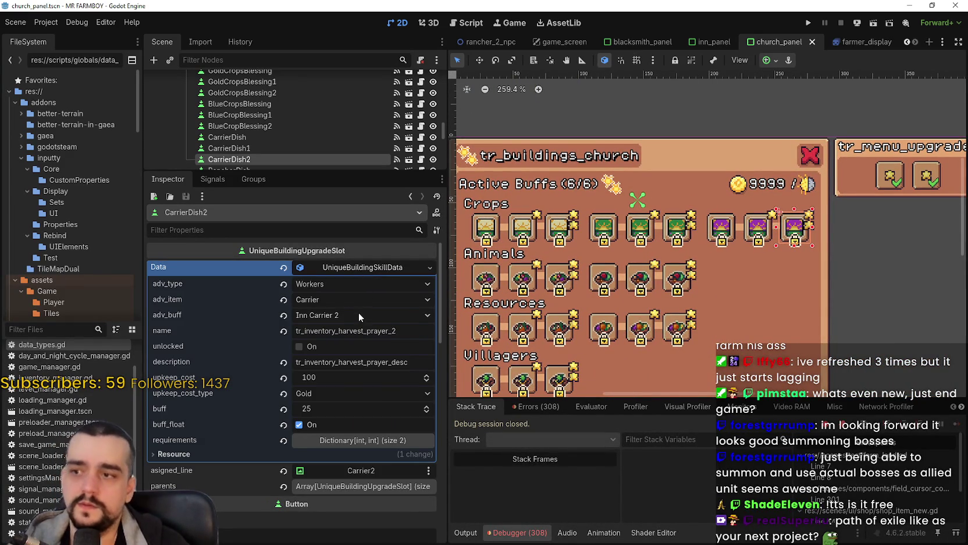
click(338, 137)
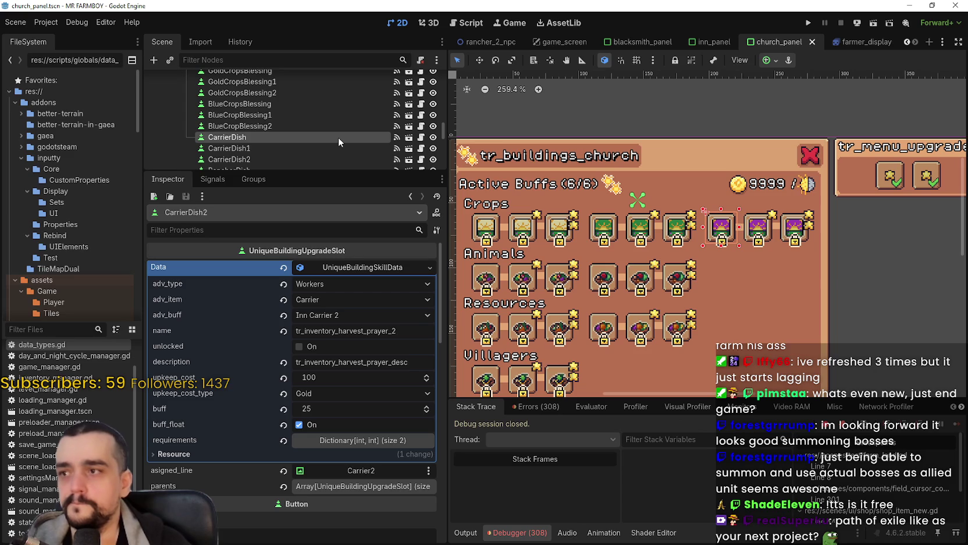
Select the CarrierDish slot and set its advancement type to Upgrades
click(317, 127)
click(299, 138)
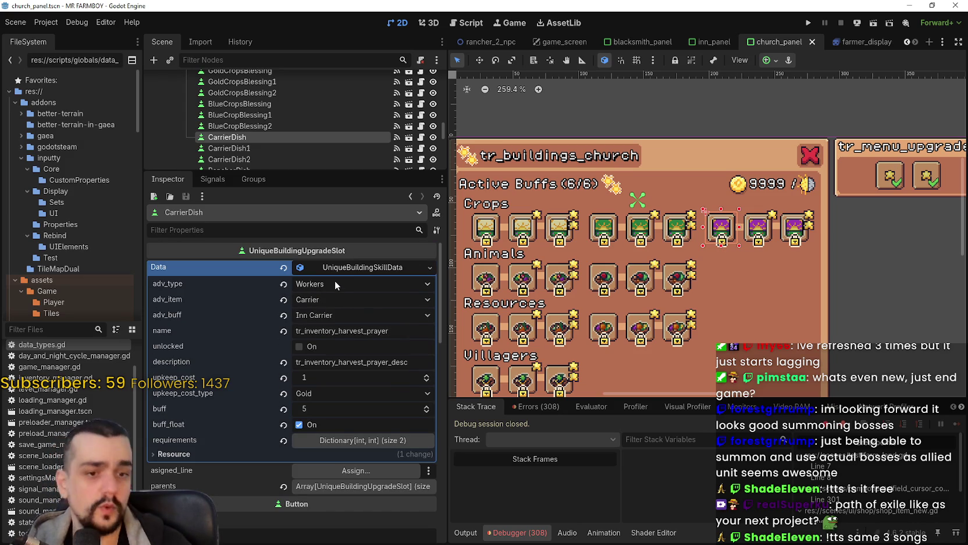
click(347, 284)
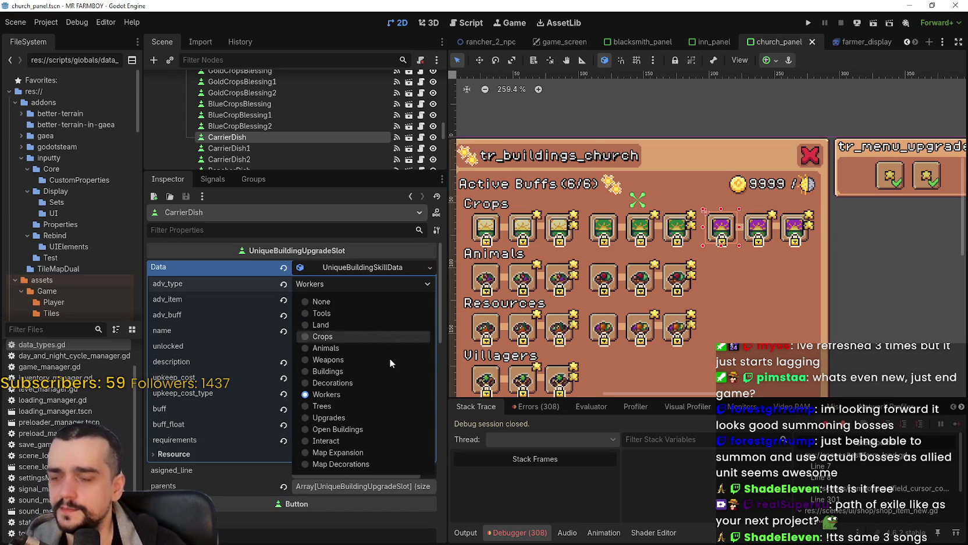
click(337, 418)
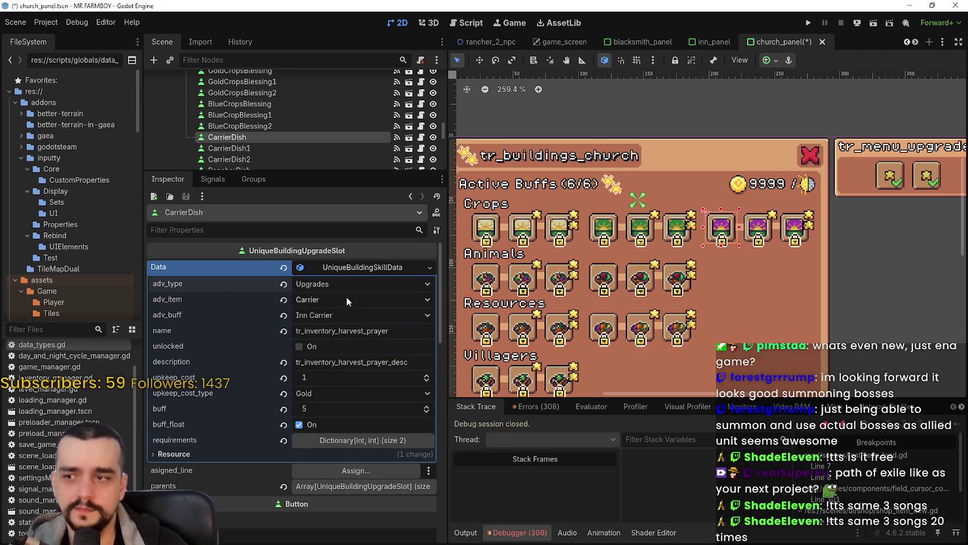
Give CarrierDish the Harvest Prayer item and Temple Harvest Blessing buff, then save
click(346, 298)
scroll(359, 326, down, 15)
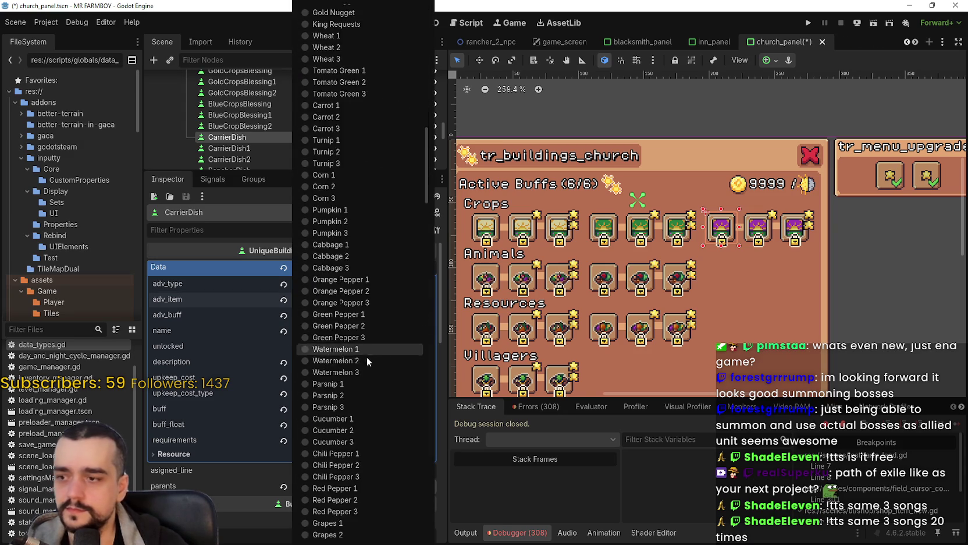
scroll(355, 436, down, 15)
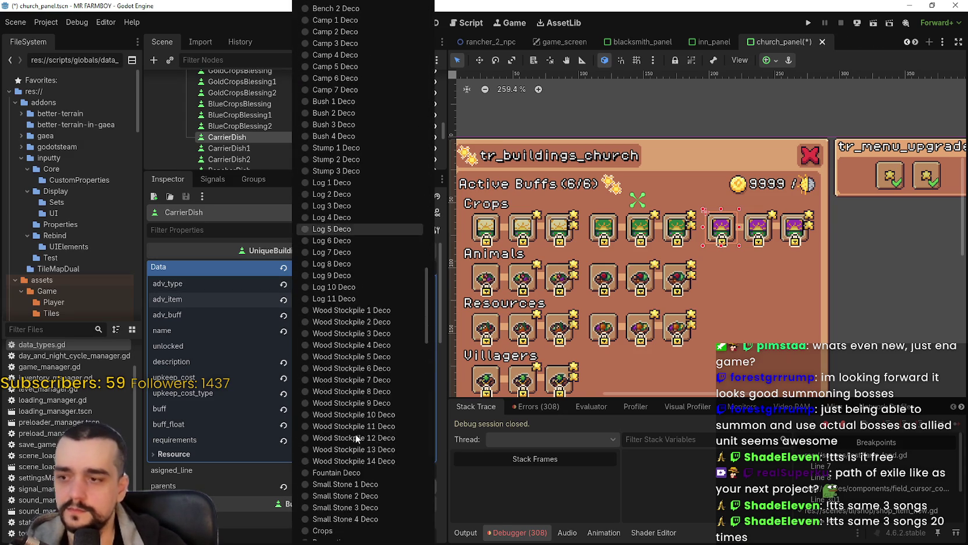
scroll(357, 428, down, 2)
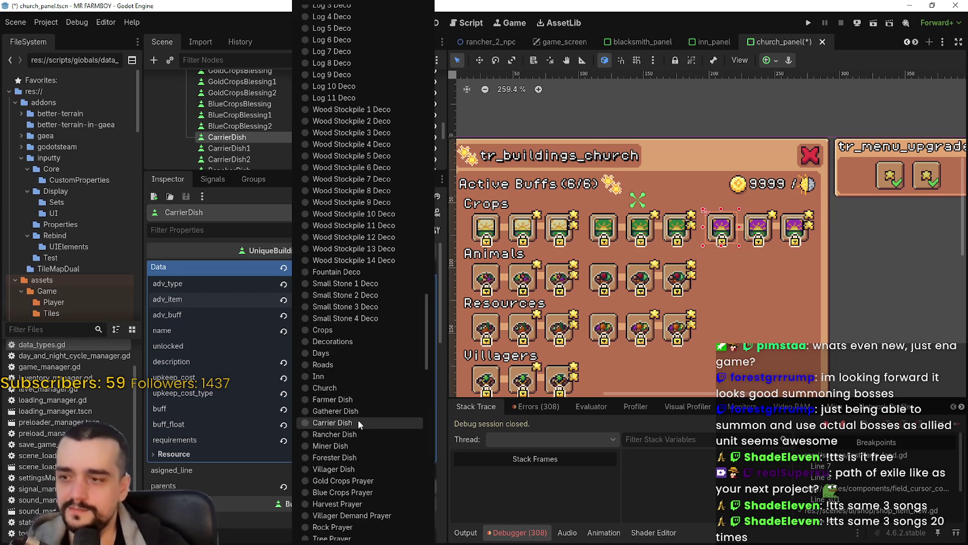
scroll(358, 422, down, 4)
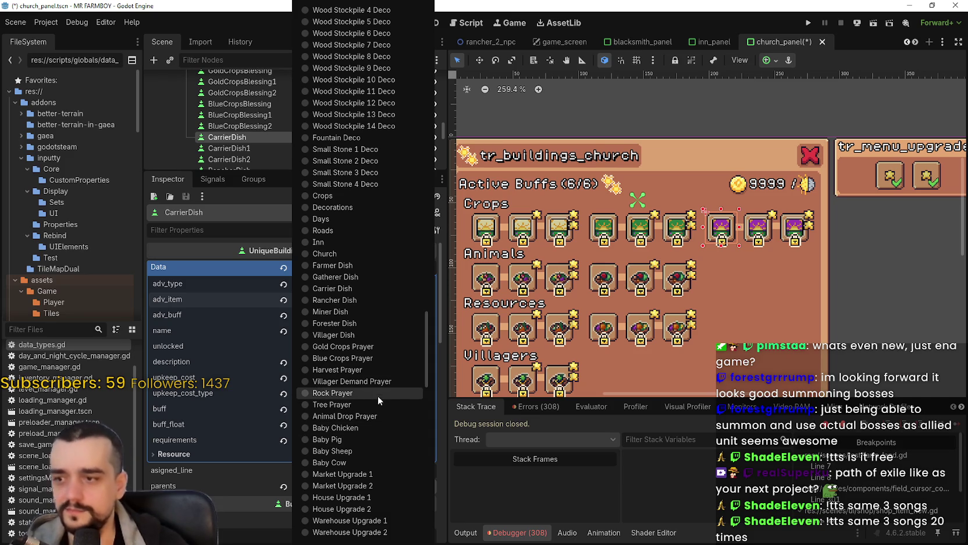
click(361, 368)
click(352, 315)
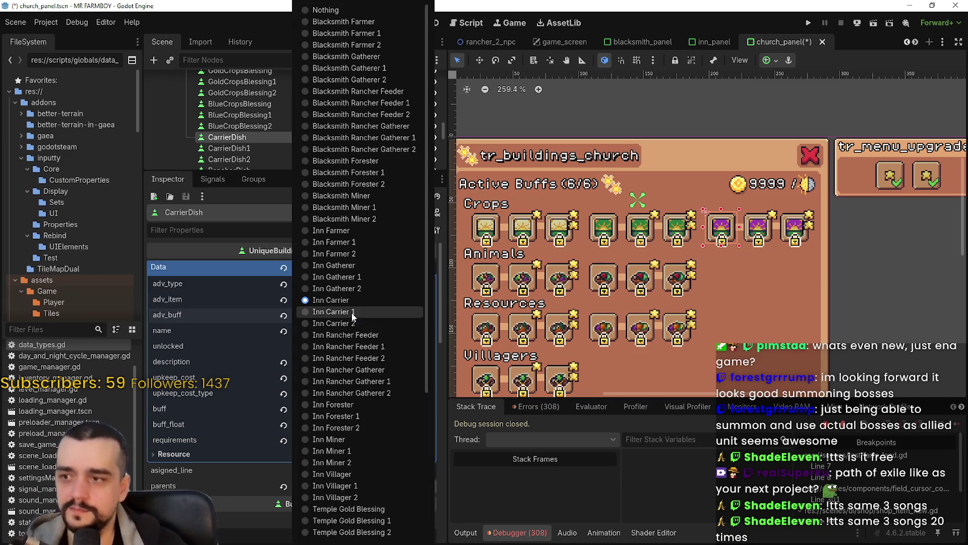
scroll(367, 361, down, 5)
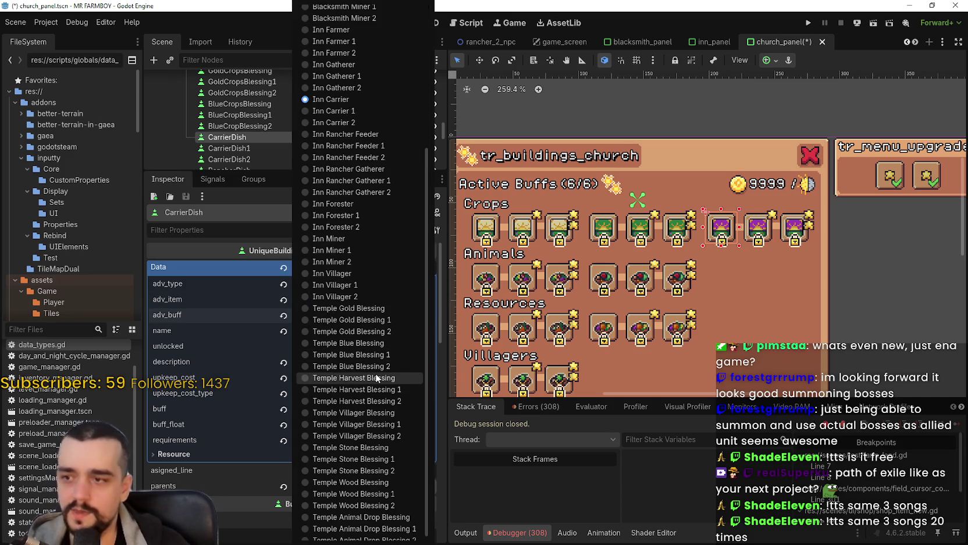
click(373, 378)
key(ctrl+s)
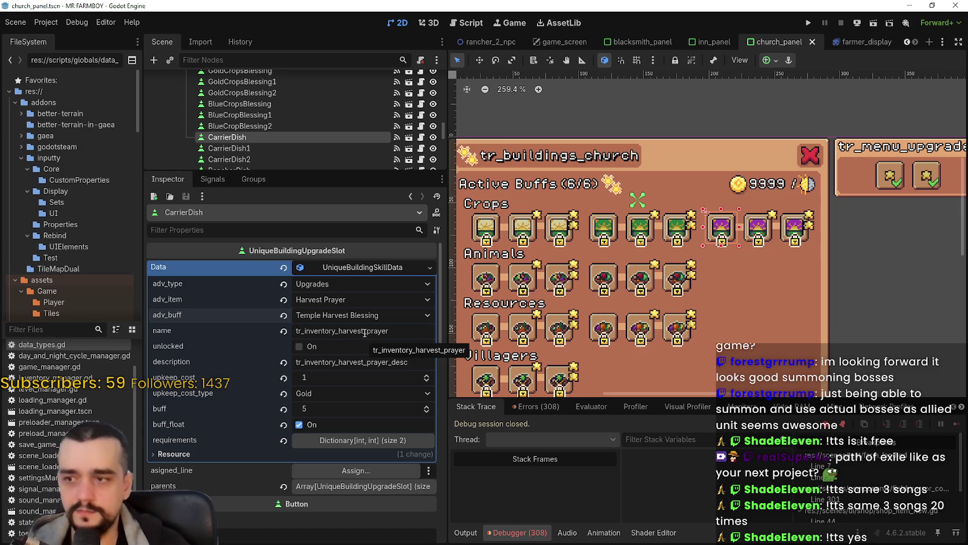
Check CarrierDish's requirements dictionary and compare it with CarrierDish1's values
click(362, 441)
click(361, 441)
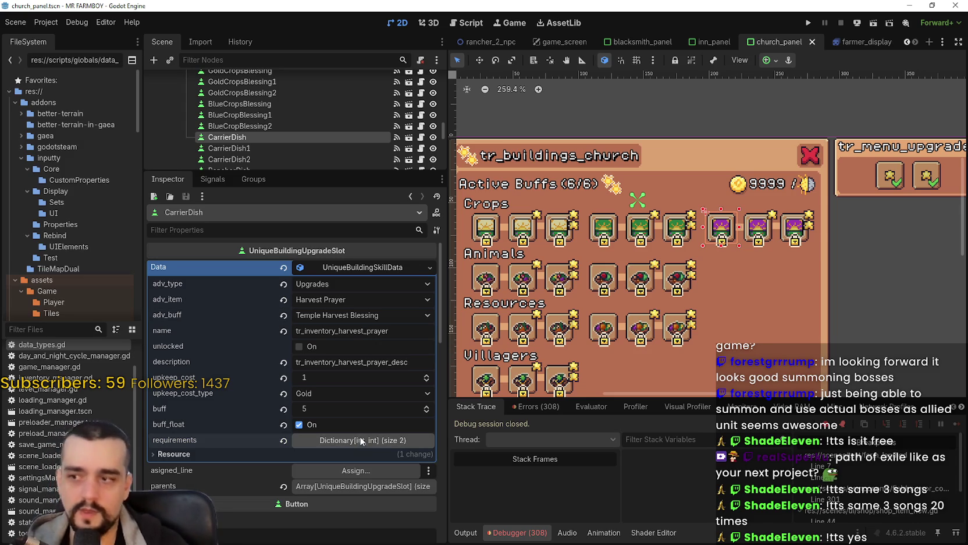
click(271, 148)
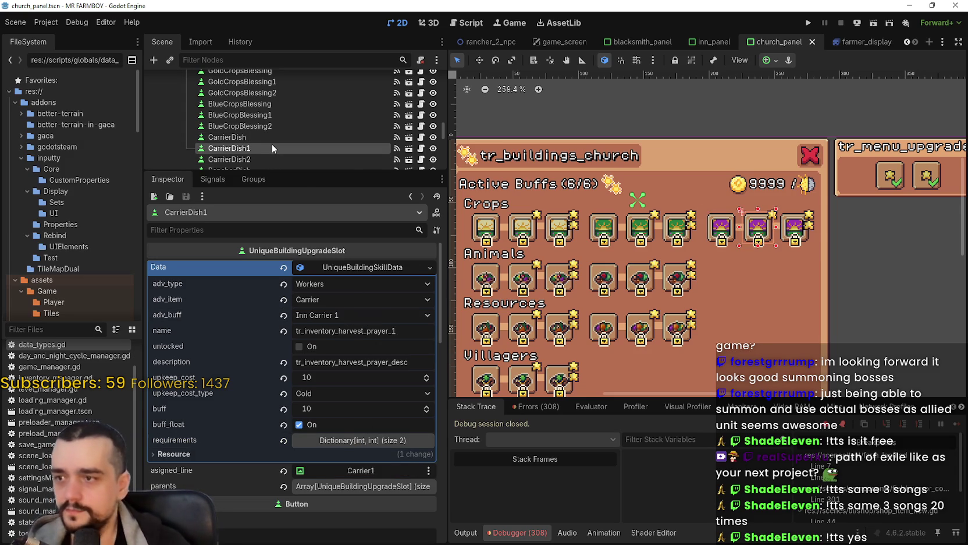
click(277, 135)
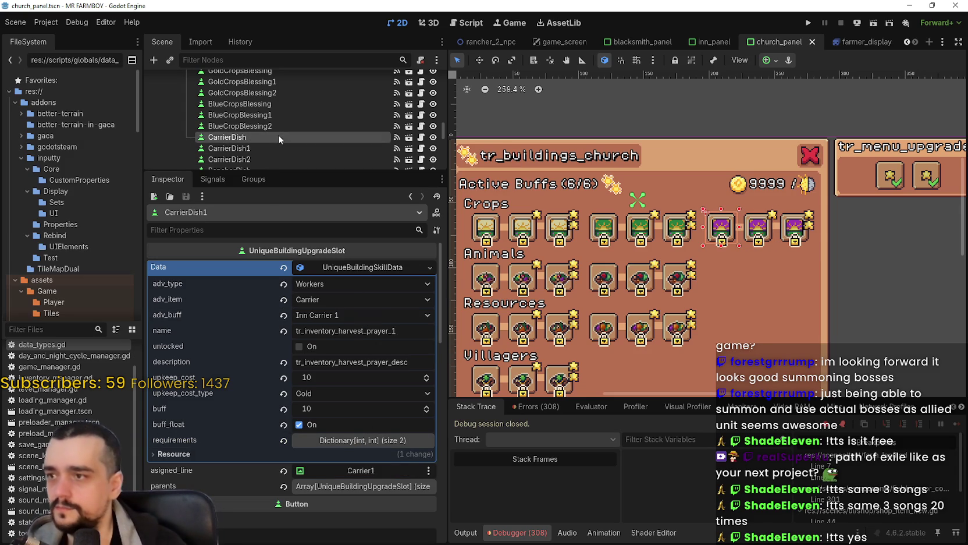
Copy CarrierDish's Data resource and bring up CarrierDish1's Data value options
click(301, 269)
click(337, 395)
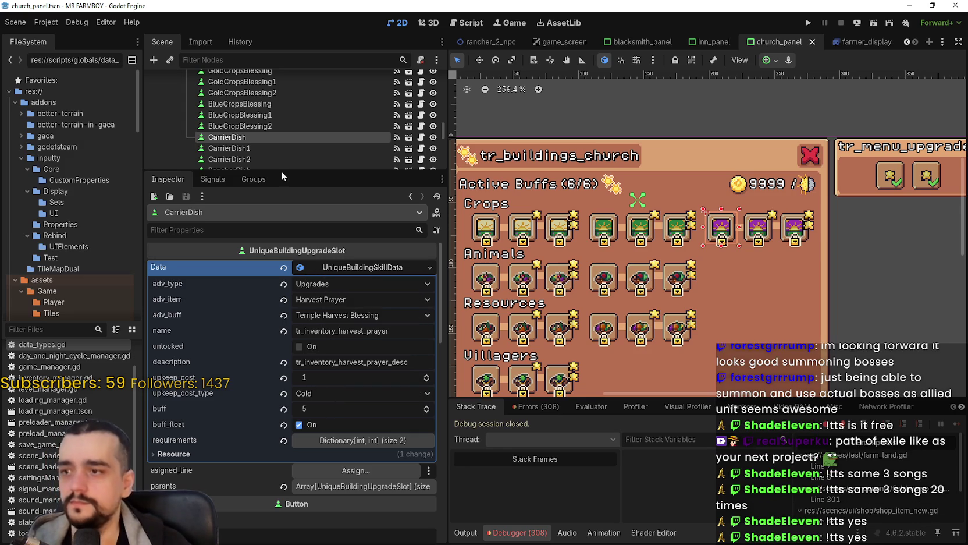
click(232, 148)
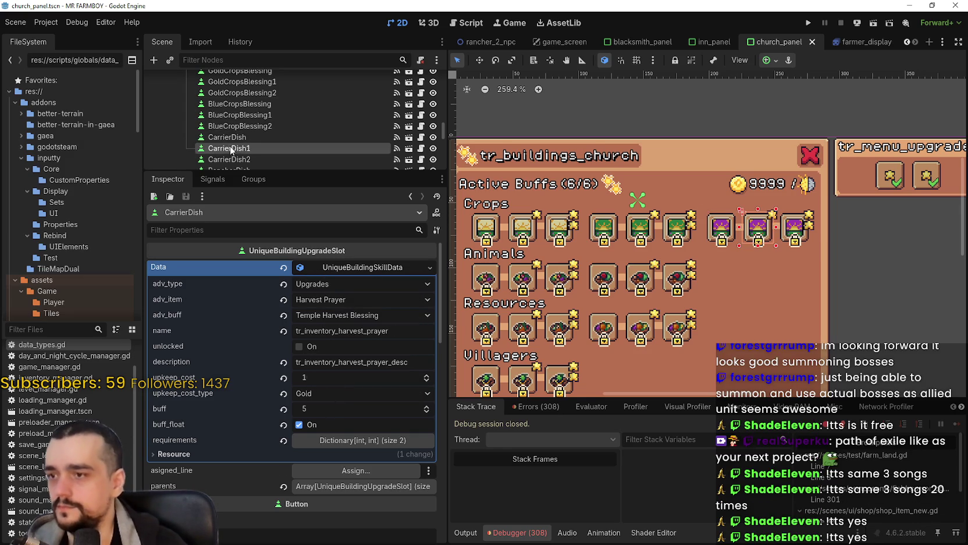
right_click(267, 267)
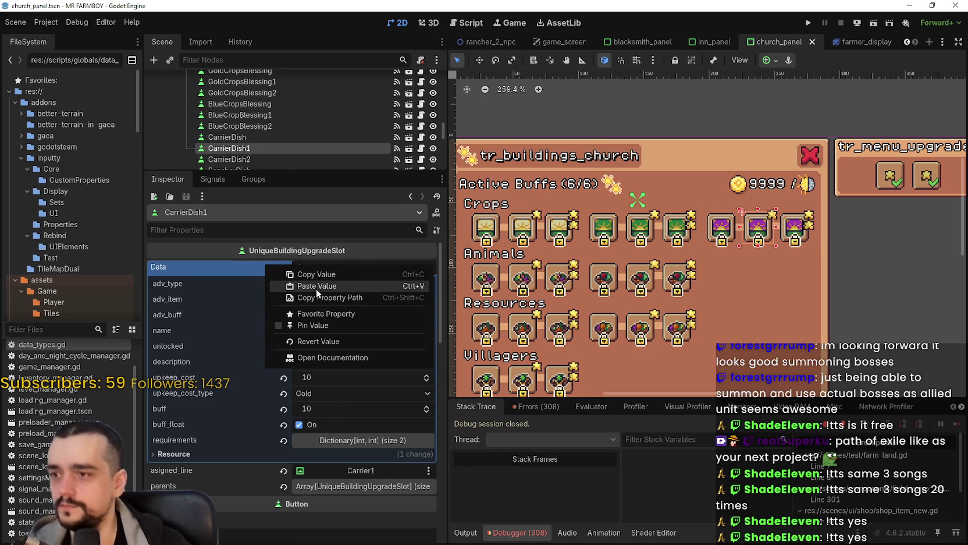
Paste the copied harvest prayer data into CarrierDish1's Data and make it unique
click(316, 285)
click(333, 267)
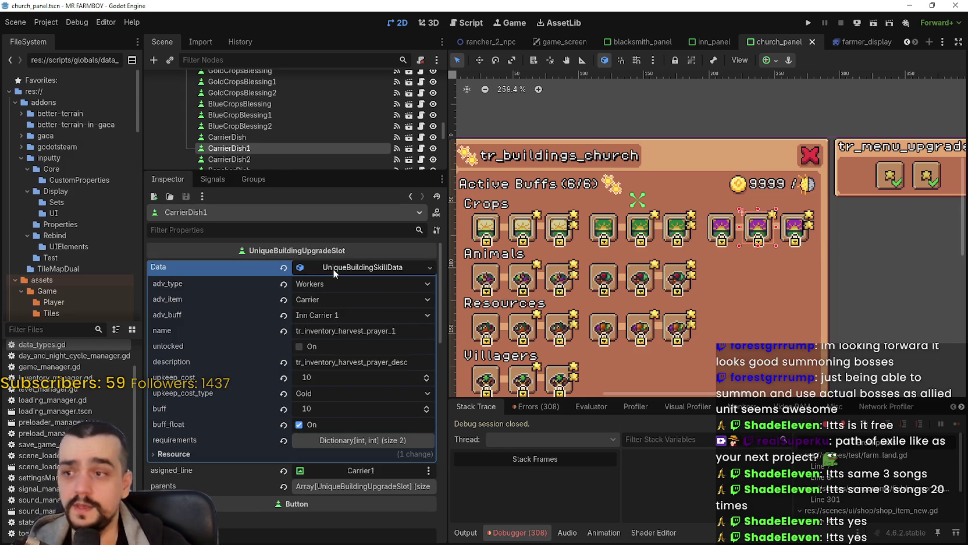
right_click(334, 272)
click(358, 401)
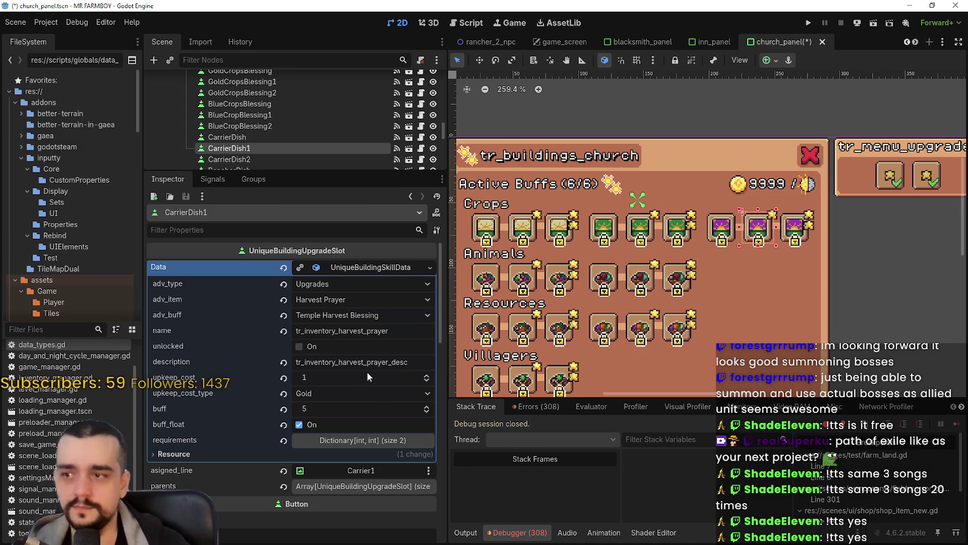
click(300, 267)
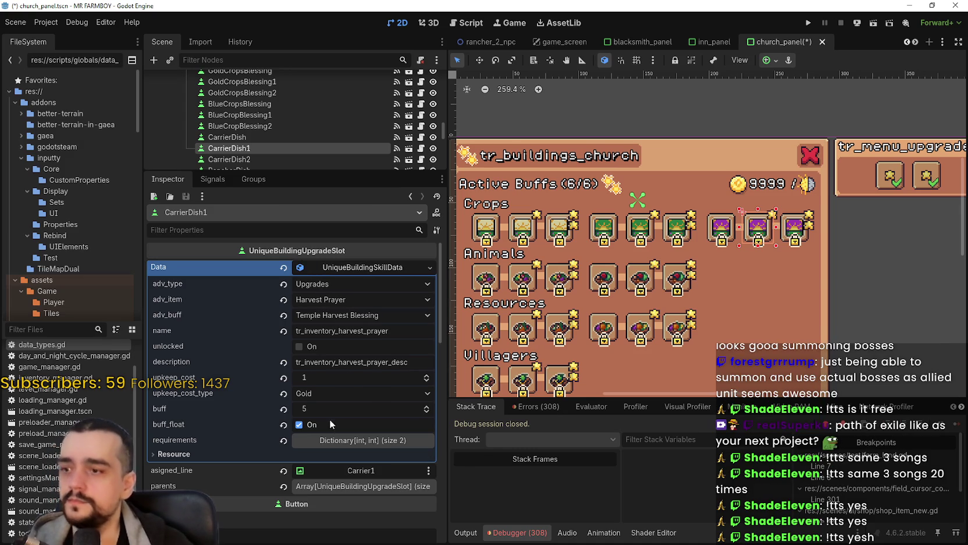
Rename it tr_inventory_harvest_prayer_1, set buff 10 and upkeep cost 10 Gold, then save
click(417, 333)
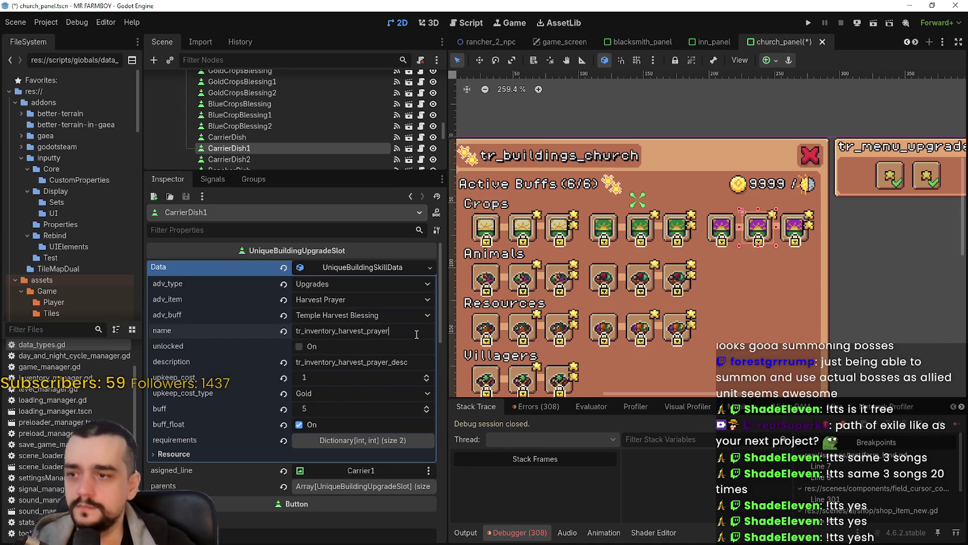
text(_1)
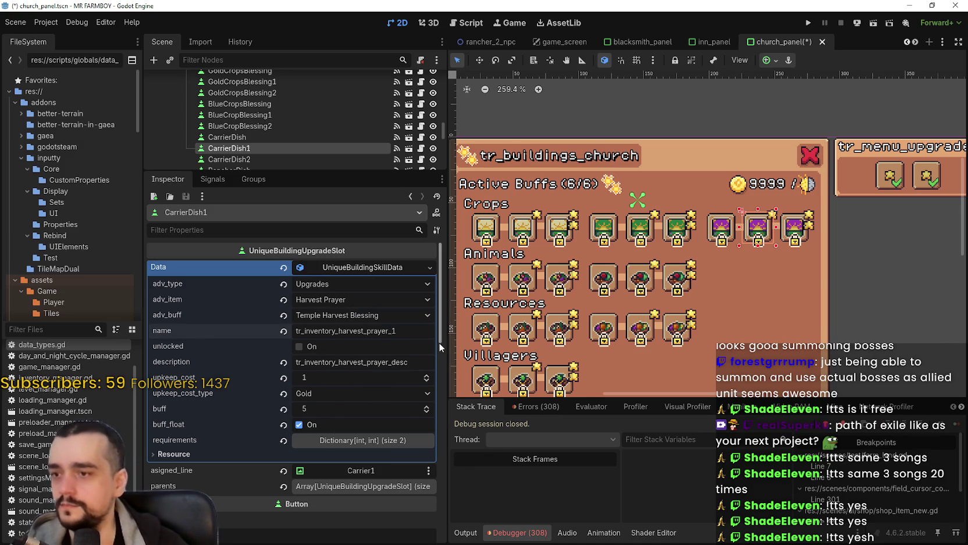
click(321, 410)
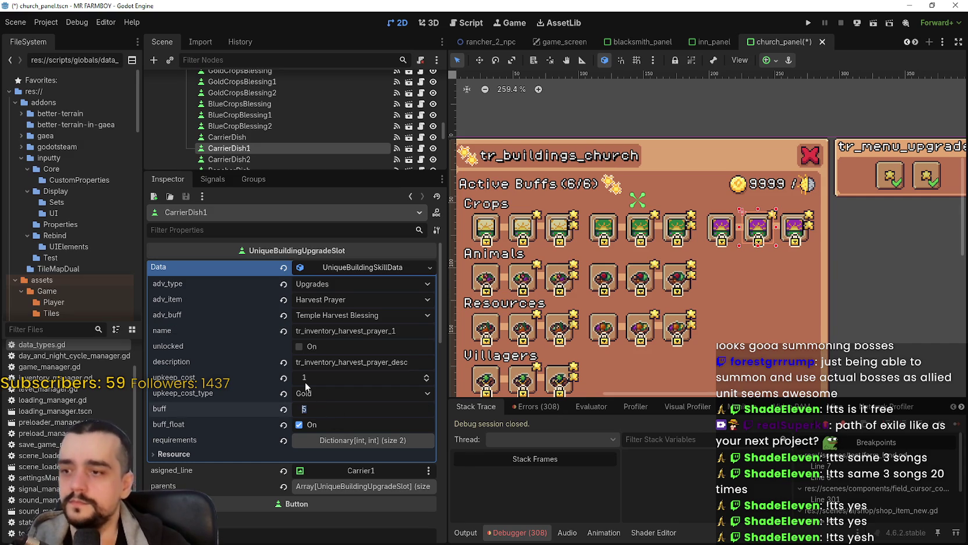
text(10)
click(306, 380)
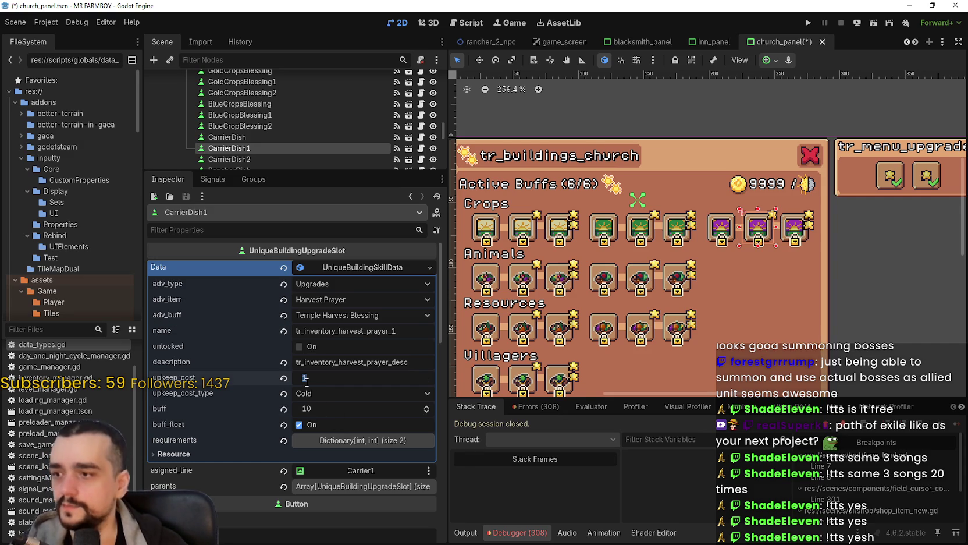
text(10)
key(Return)
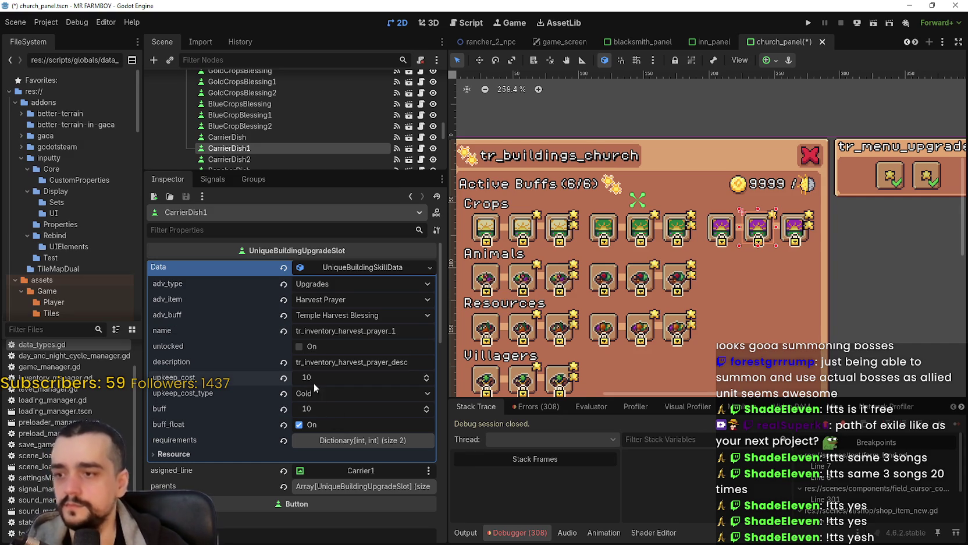
click(364, 440)
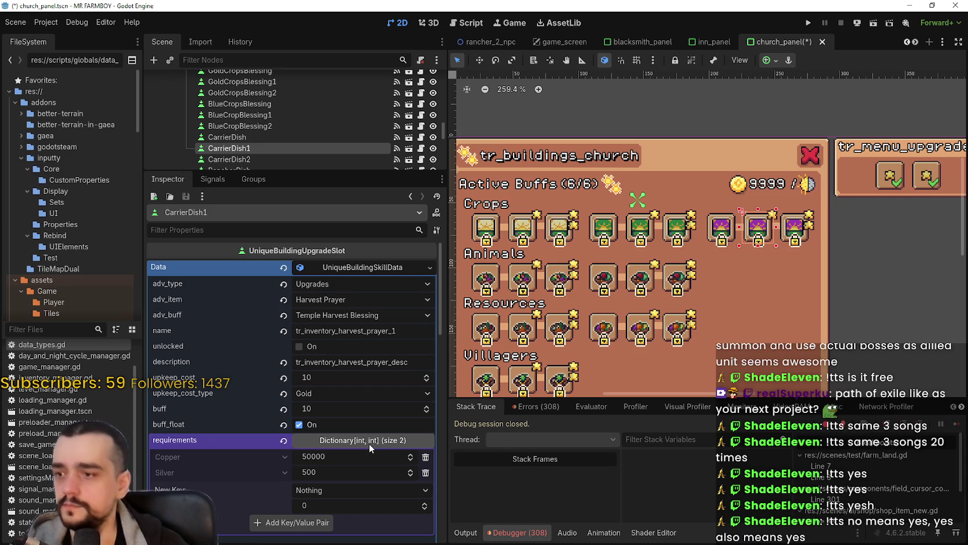
click(370, 440)
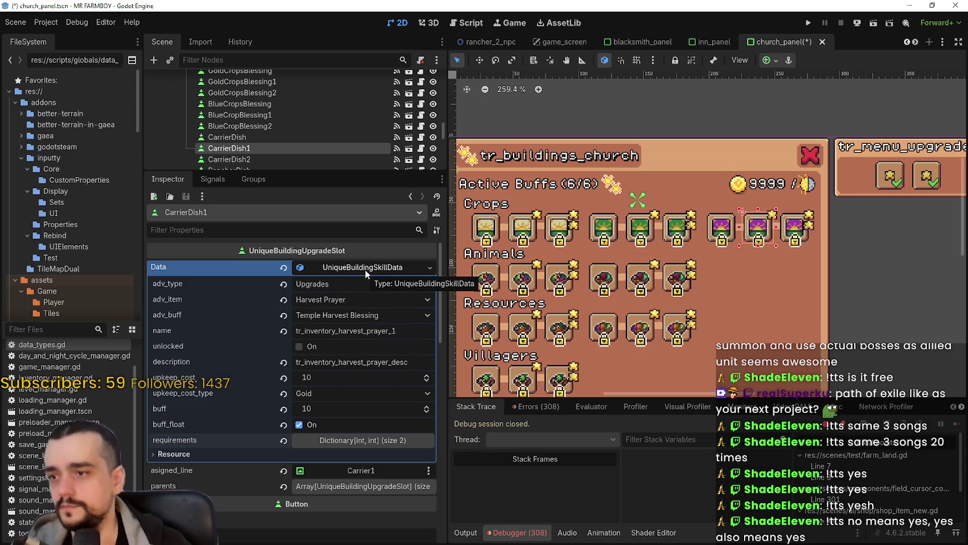
key(ctrl+s)
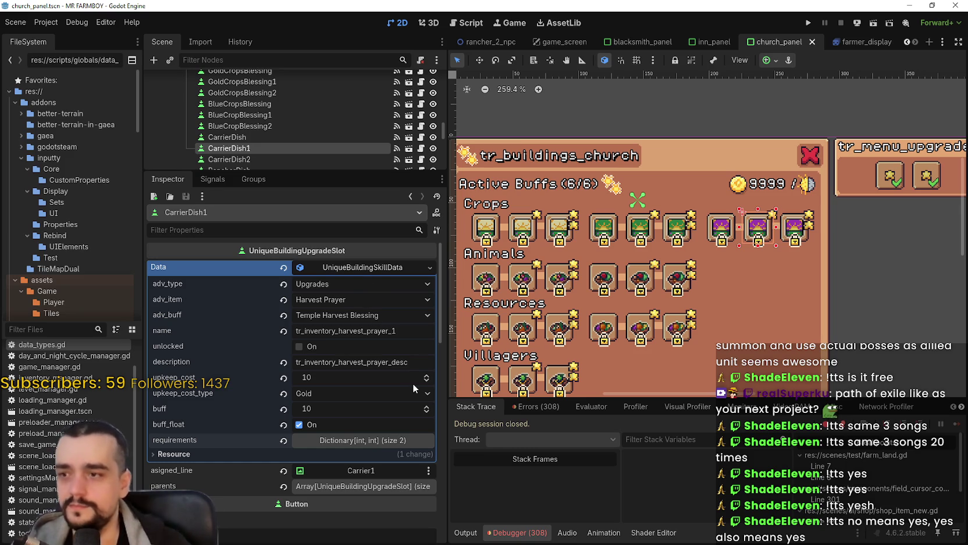
Copy CarrierDish1's Data and paste it into CarrierDish2's Data
right_click(348, 273)
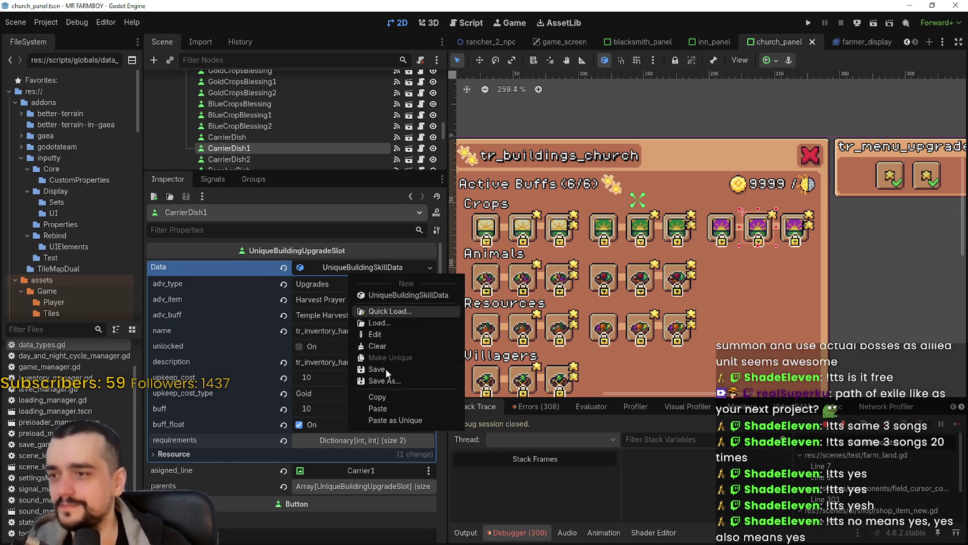
click(395, 398)
scroll(252, 122, down, 1)
click(247, 149)
right_click(316, 263)
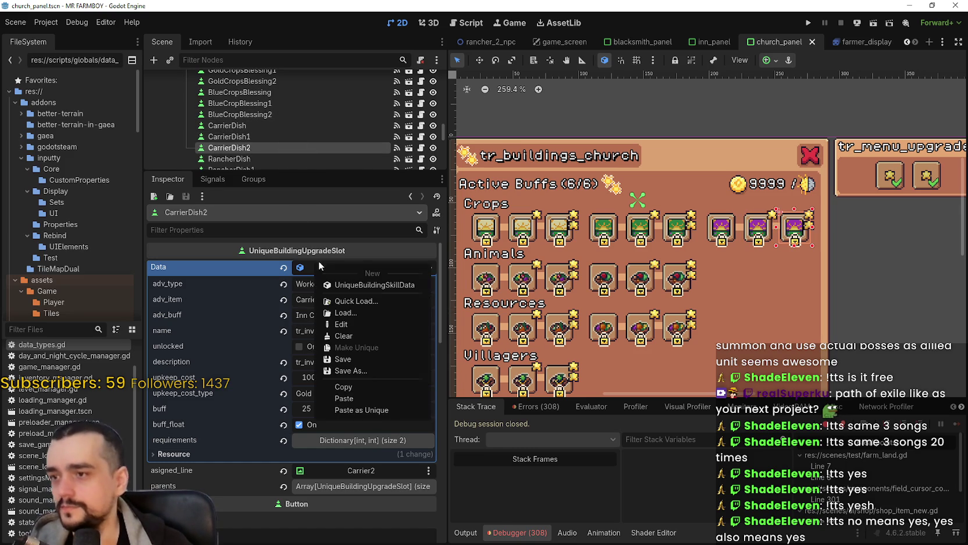
click(375, 398)
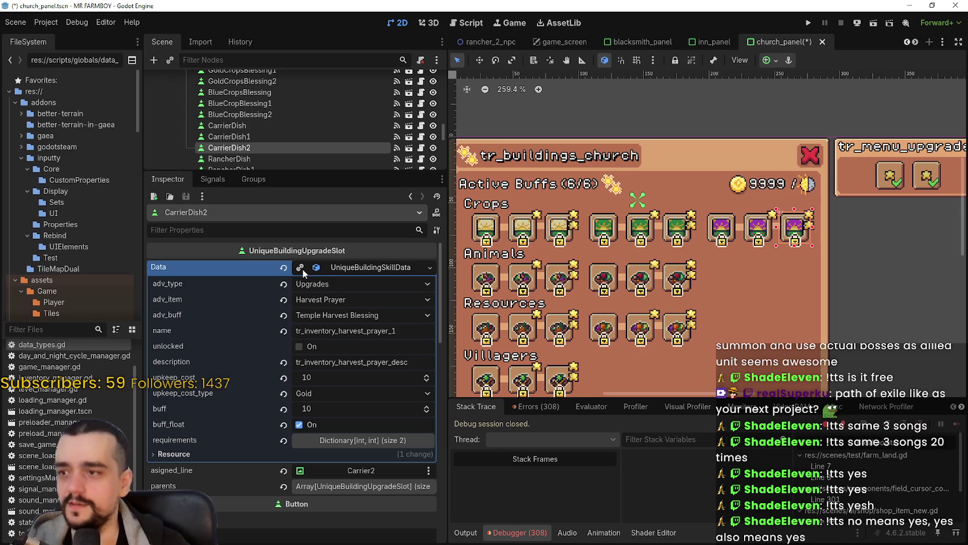
text(2)
Rename it tr_inventory_harvest_prayer_2, set upkeep cost 100 Gold and buff 25, and save
click(394, 331)
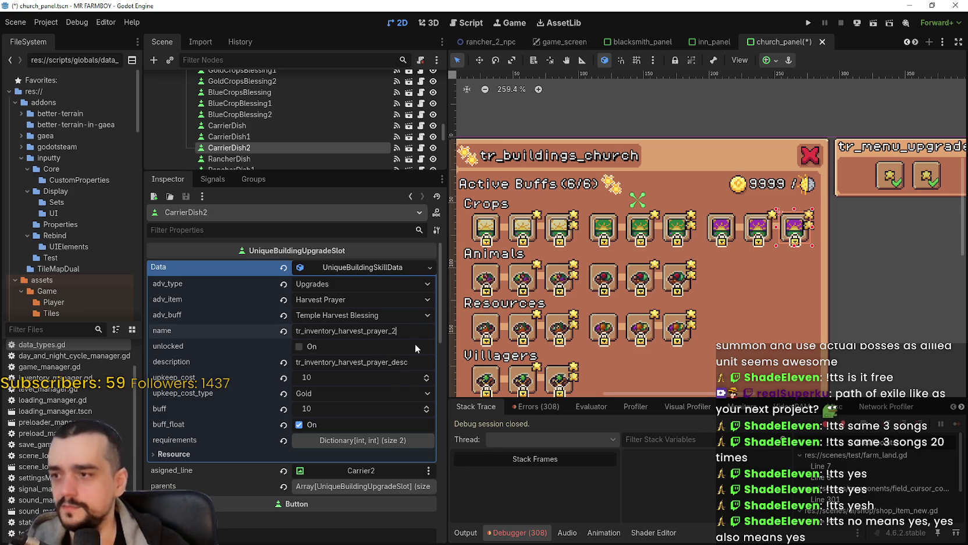
click(341, 377)
text(100)
click(344, 408)
text(25)
key(Return)
key(ctrl+s)
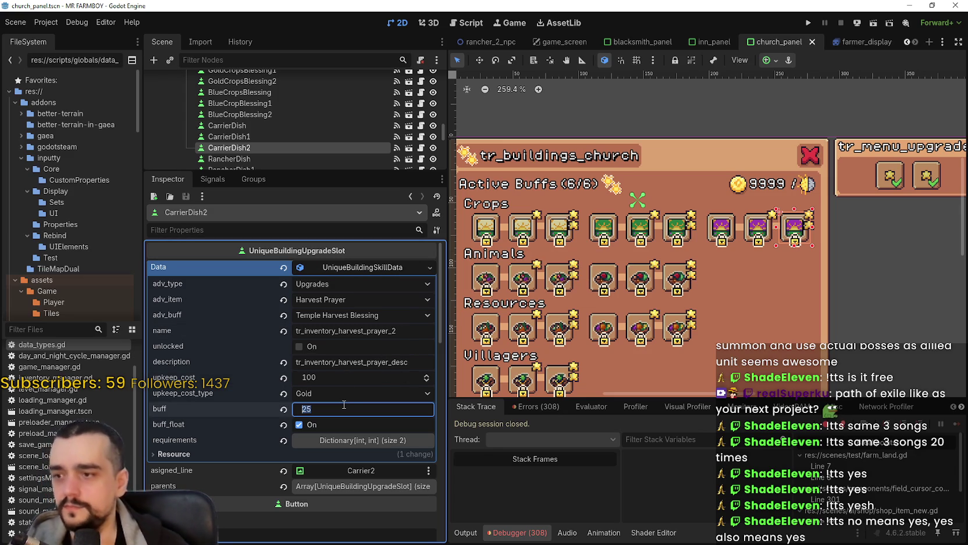
Commit the buff value of 25 and save the scene again
click(342, 394)
click(317, 404)
key(ctrl+s)
scroll(387, 480, down, 6)
scroll(376, 460, up, 5)
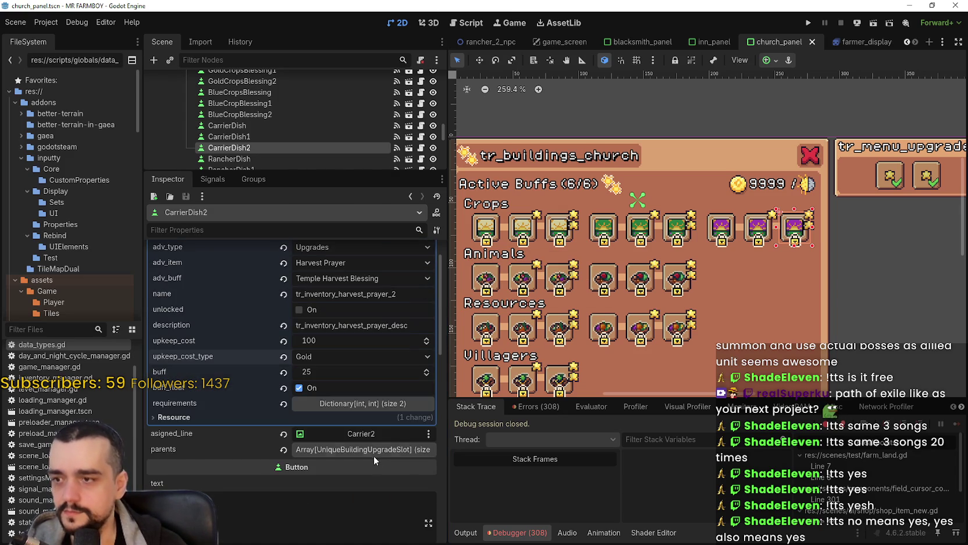
scroll(365, 452, up, 2)
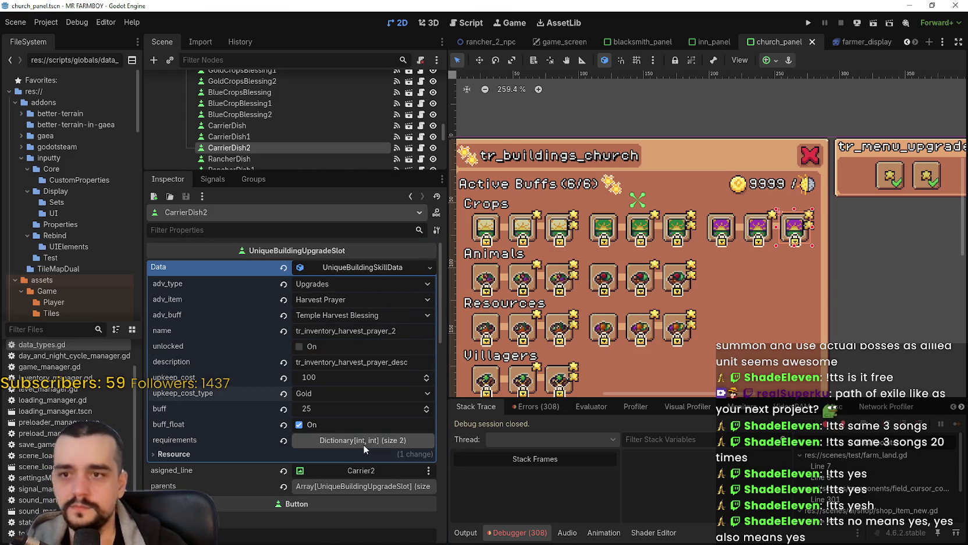
click(238, 125)
Rename CarrierDish, CarrierDish1 and CarrierDish2 to HarvestBlessing, HarvestBlessing1 and HarvestBlessing2
double_click(238, 126)
text(Harvest)
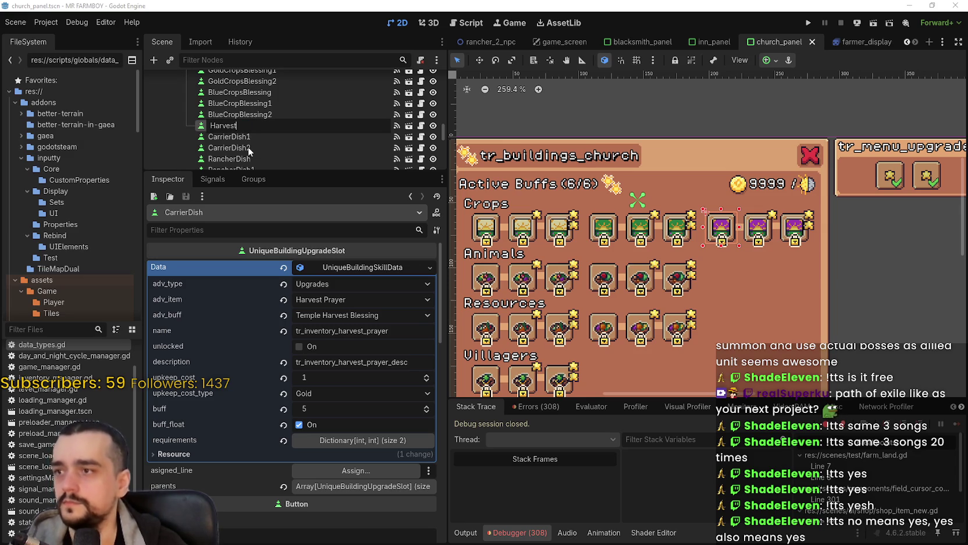
text(Blessing)
key(Return)
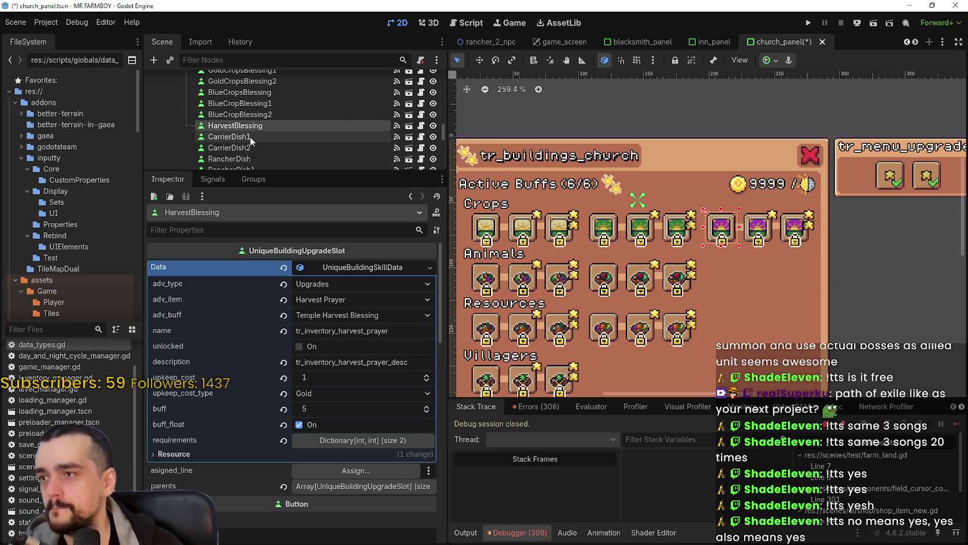
double_click(274, 135)
text(HarvestBle)
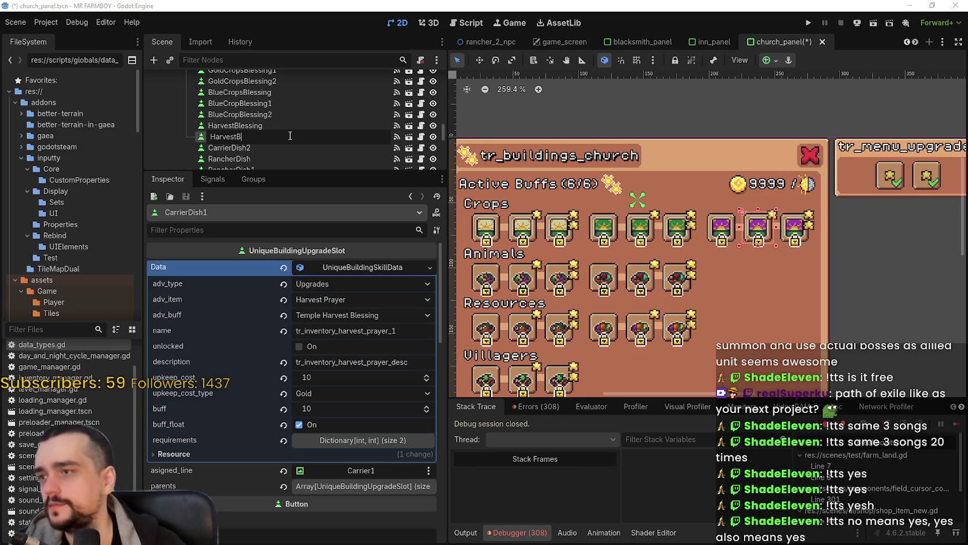
text(ssing1)
key(Return)
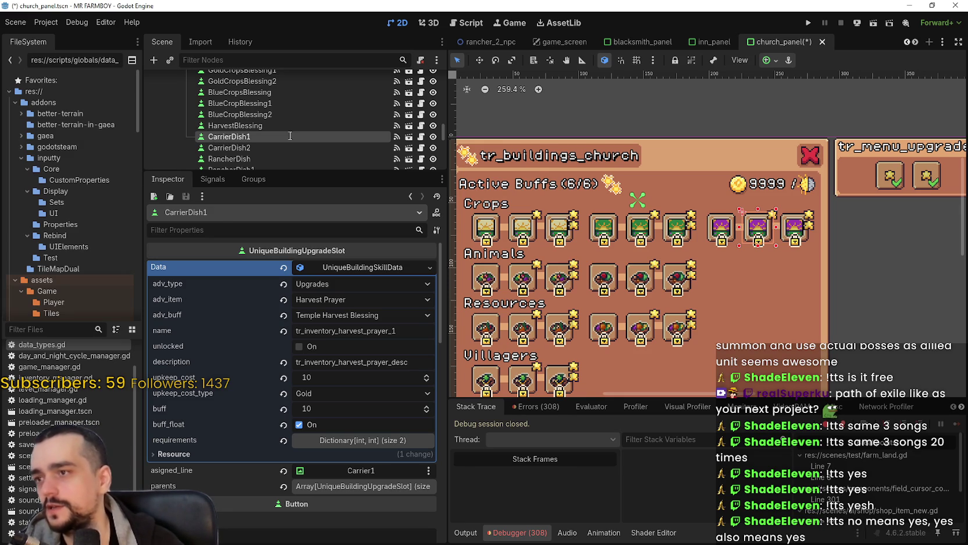
double_click(273, 145)
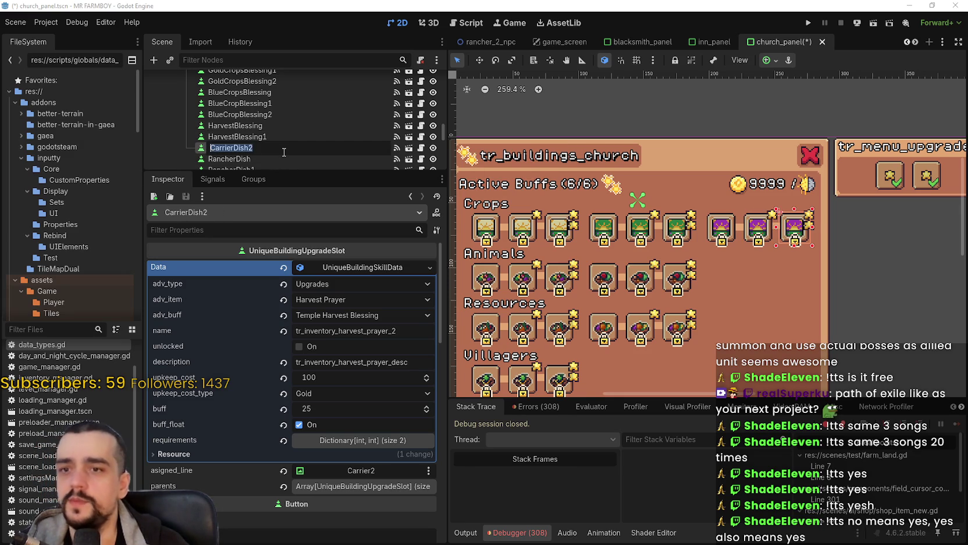
text(HarvestBlessin)
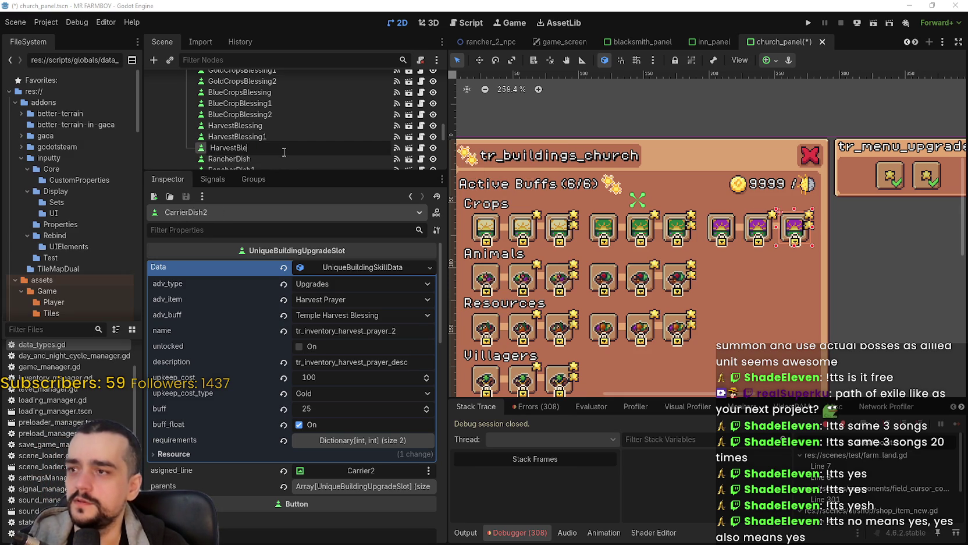
key(Escape)
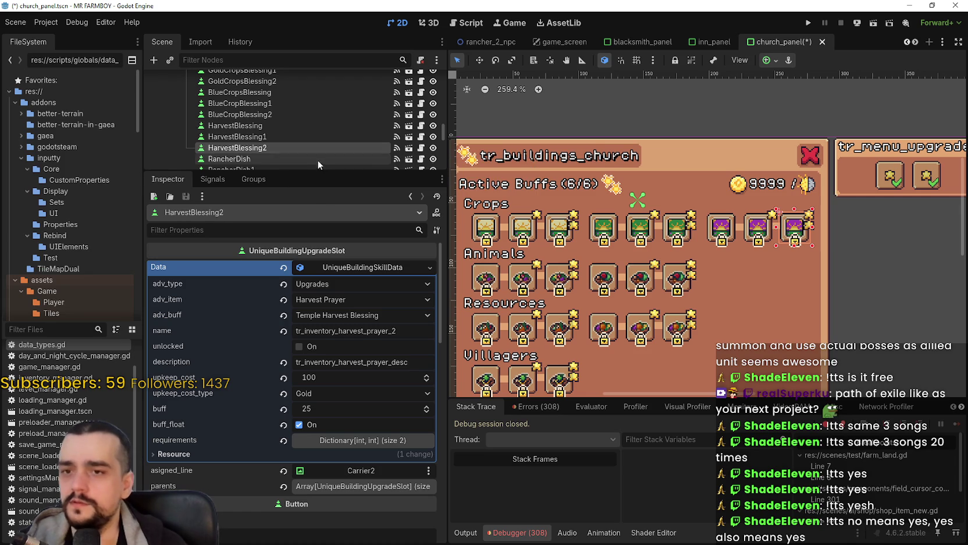
scroll(314, 159, down, 1)
click(280, 112)
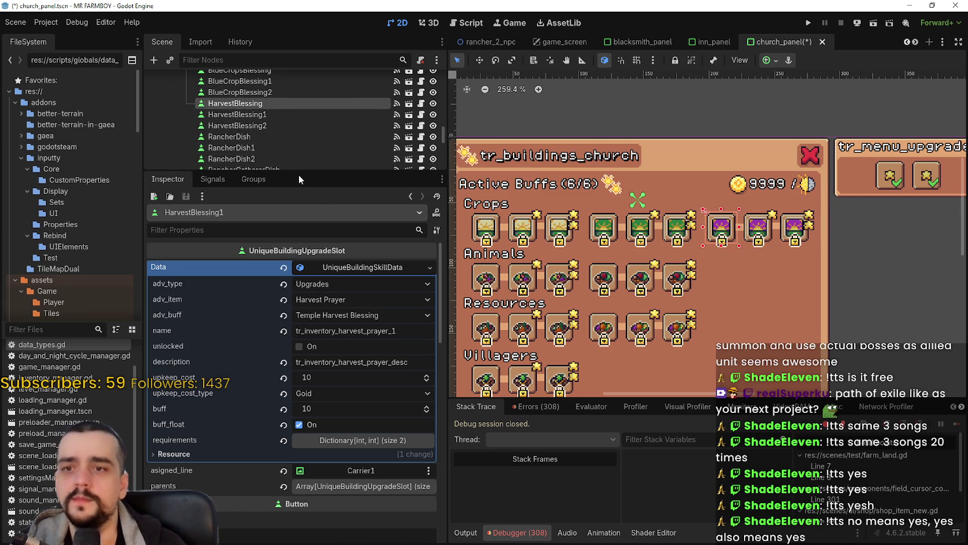
Compare the HarvestBlessing slots' settings against RancherDish's
click(256, 126)
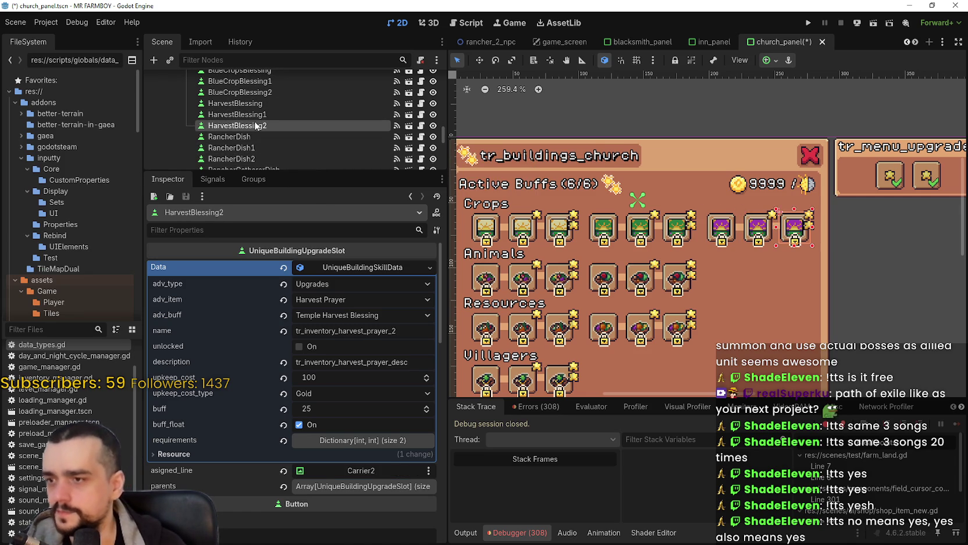
click(248, 137)
click(292, 127)
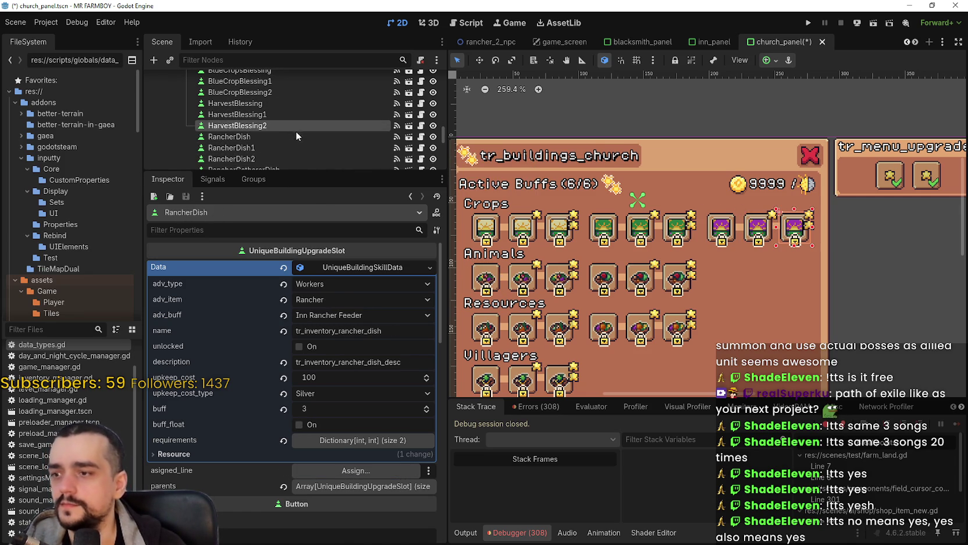
click(266, 136)
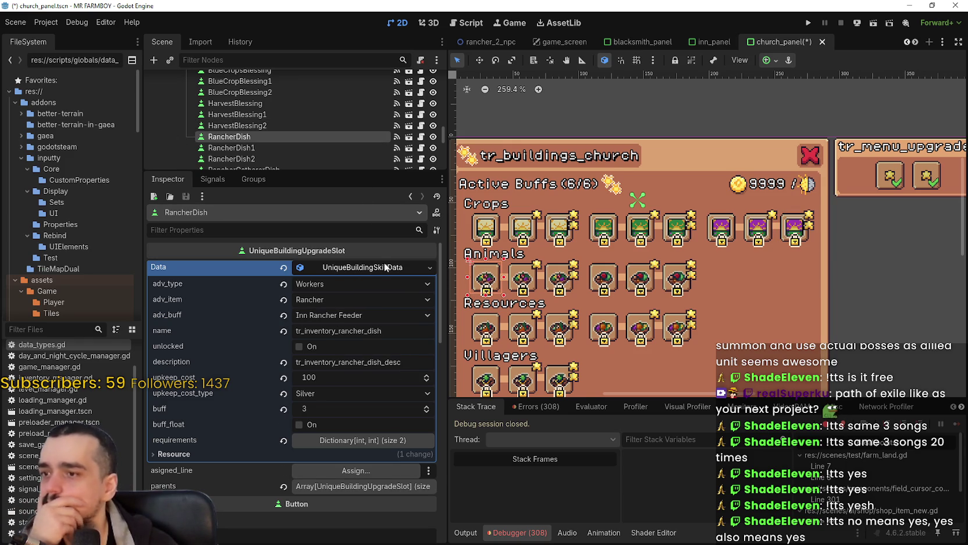
click(265, 125)
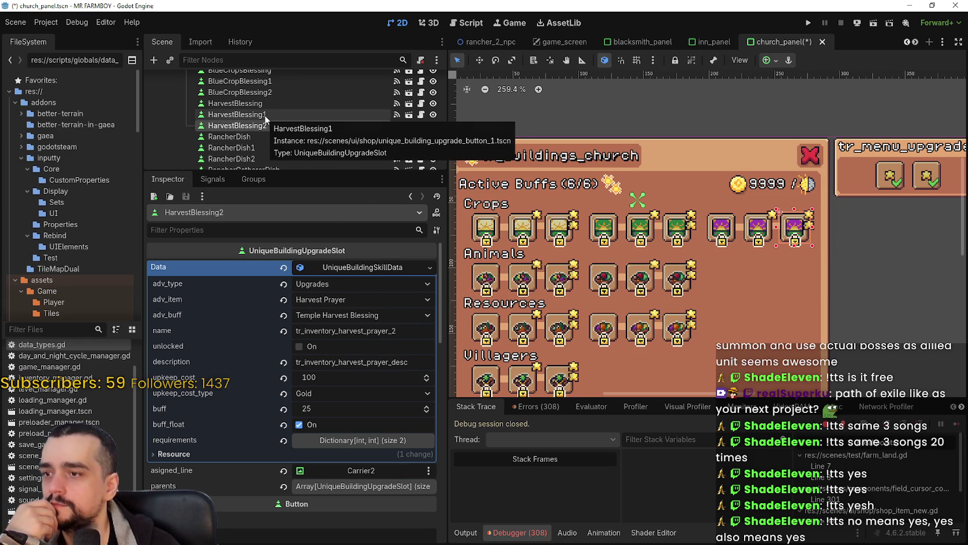
click(266, 115)
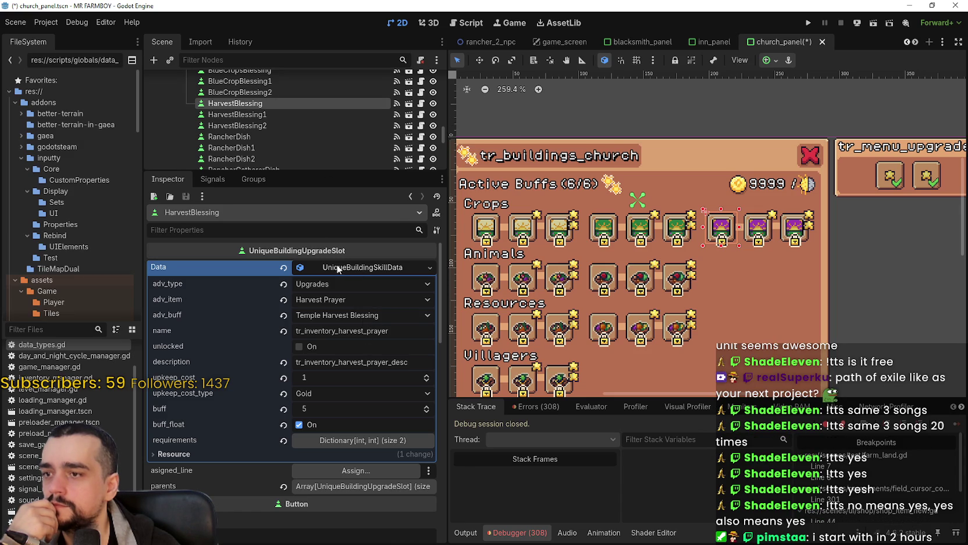
Set HarvestBlessing1's buff to Temple Harvest Blessing 1 and HarvestBlessing2's to Temple Harvest Blessing 2, then save
click(349, 114)
click(402, 316)
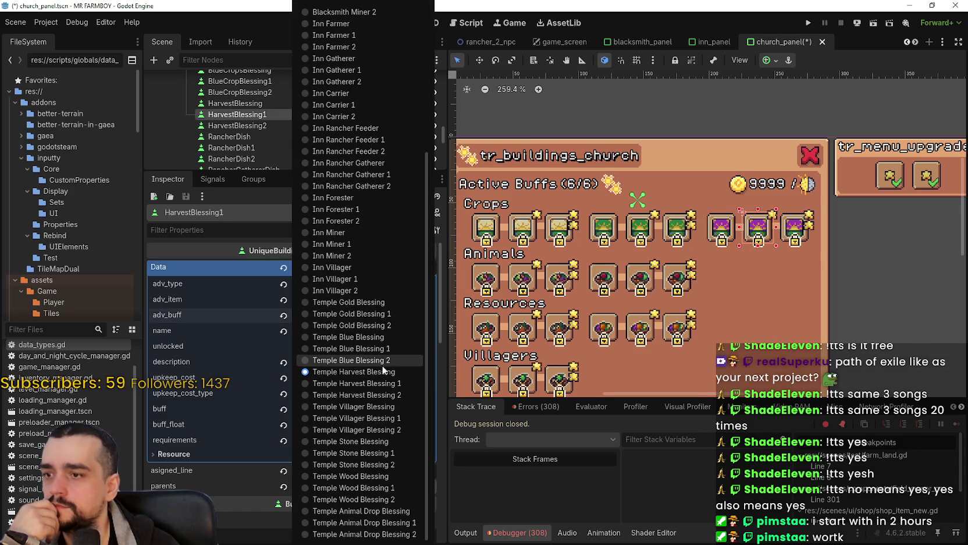
click(356, 383)
click(295, 125)
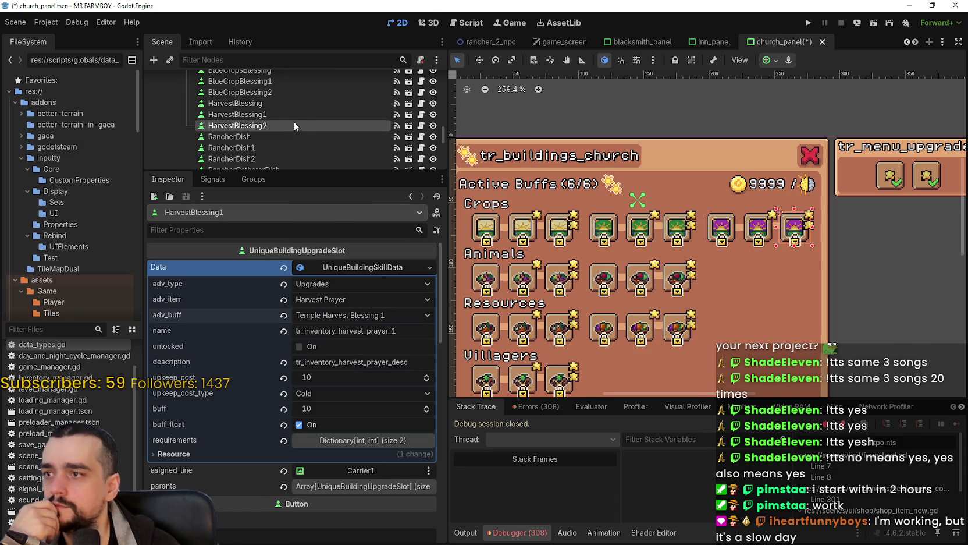
click(382, 316)
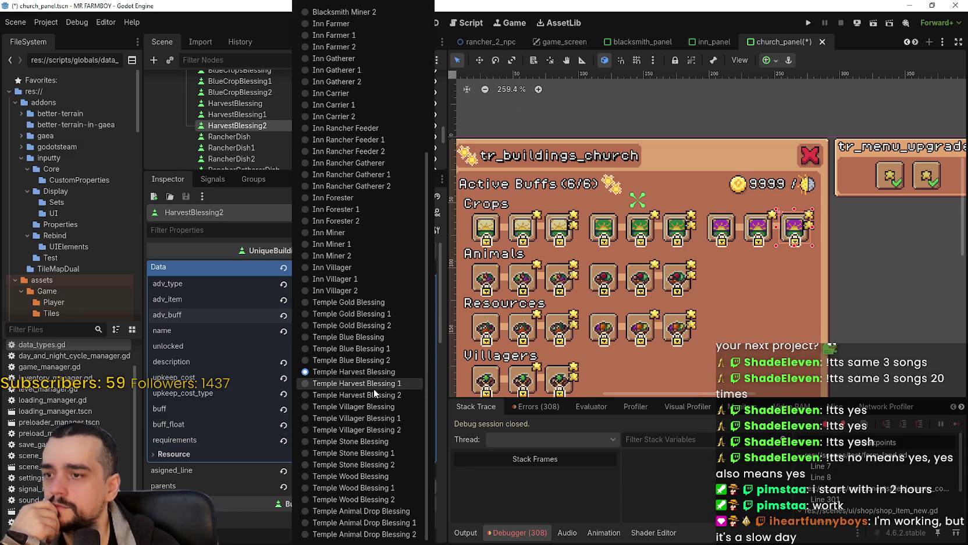
click(375, 396)
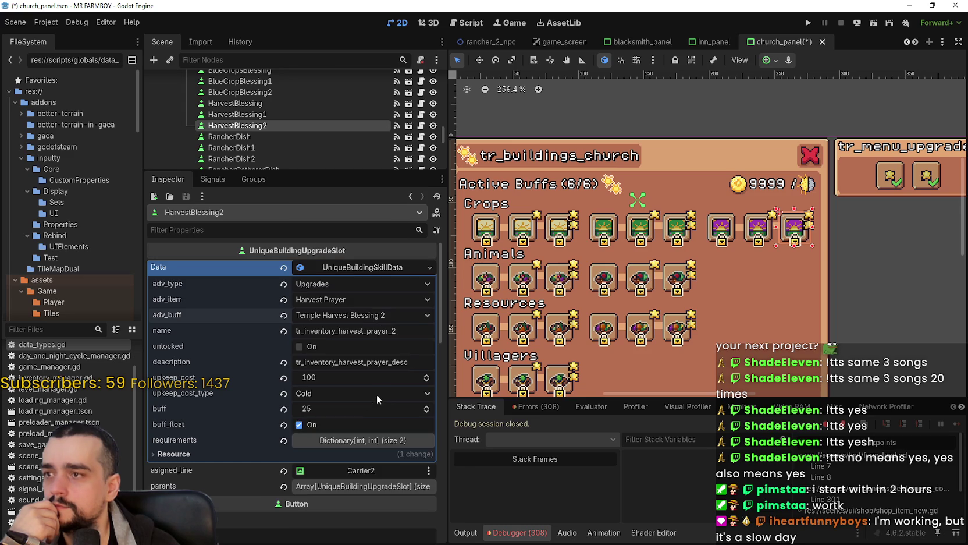
key(ctrl+s)
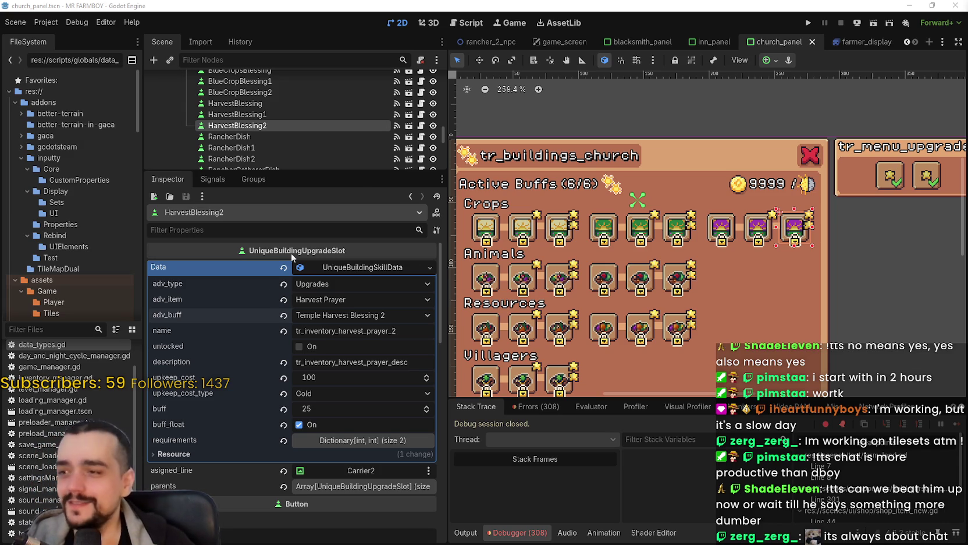
Select the RancherDish slot in the Scene tree
click(292, 134)
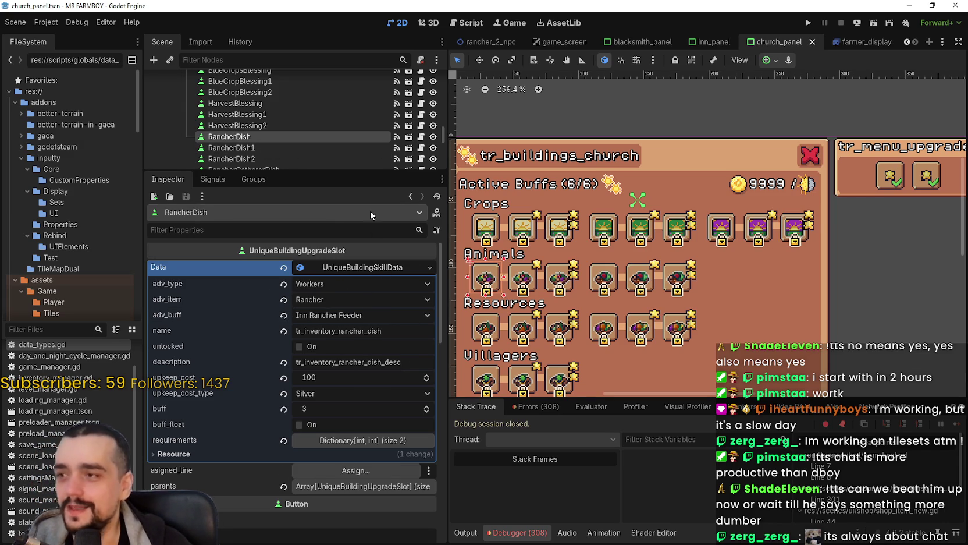
Copy HarvestBlessing's upgrade data and paste it onto RancherDish
click(287, 104)
right_click(366, 269)
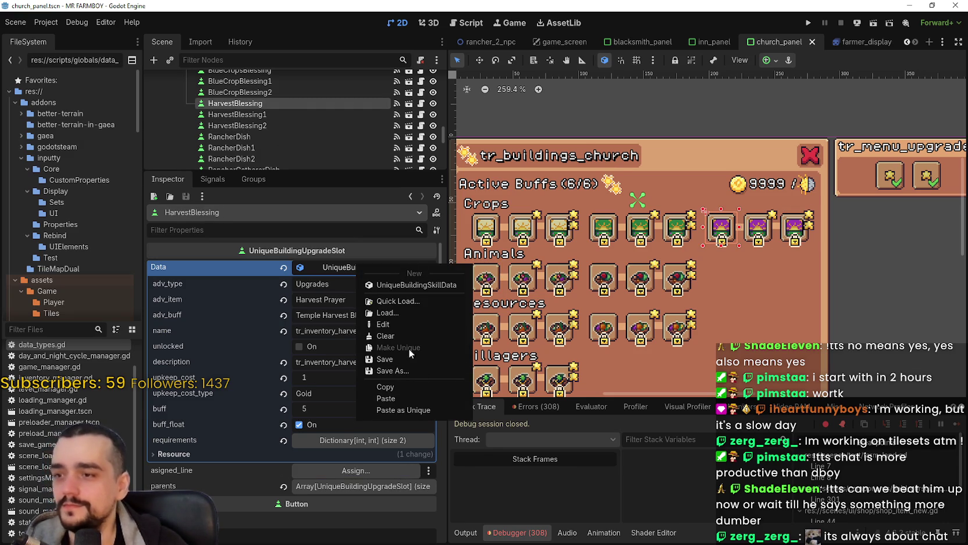
click(398, 390)
click(275, 141)
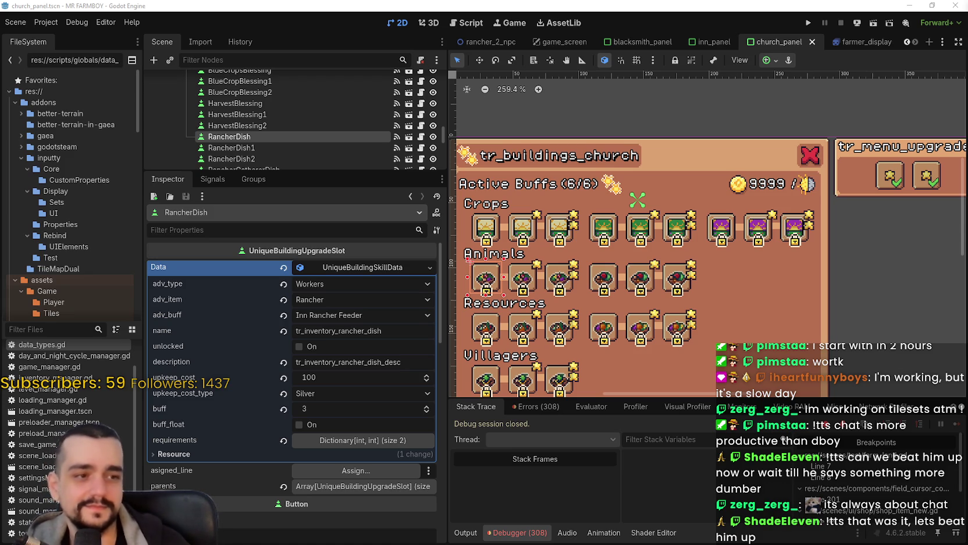
right_click(333, 267)
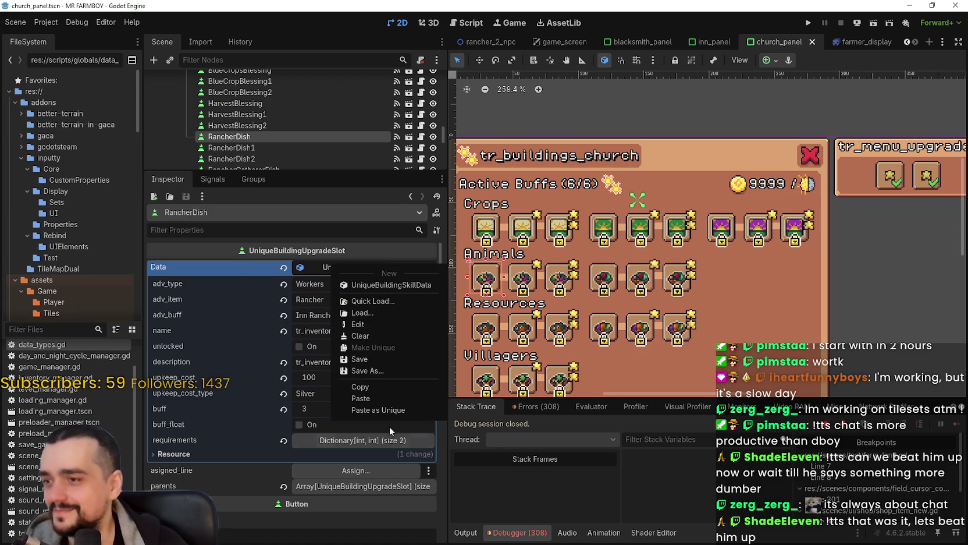
click(386, 398)
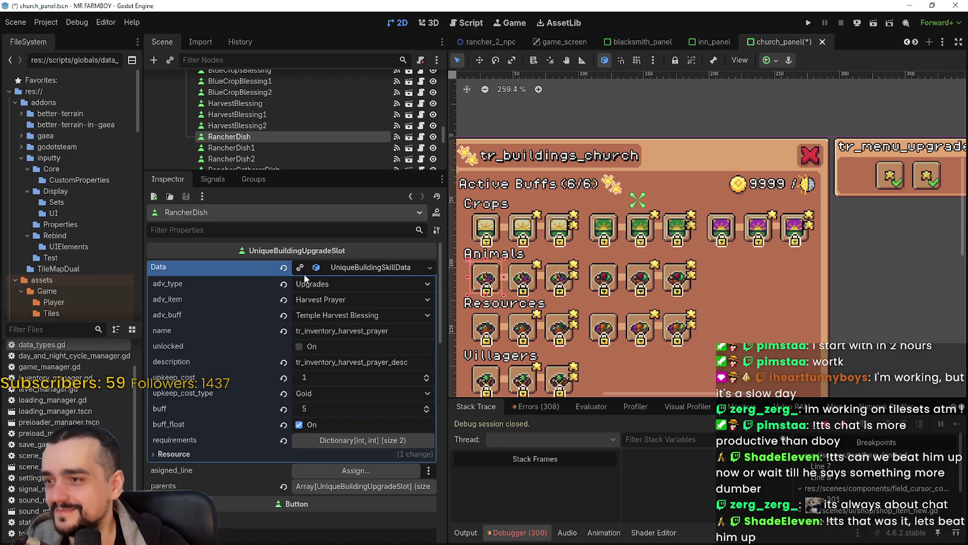
Set RancherDish's item to Villager Demand Prayer and its buff to Temple Villager Blessing
click(380, 299)
scroll(373, 402, down, 10)
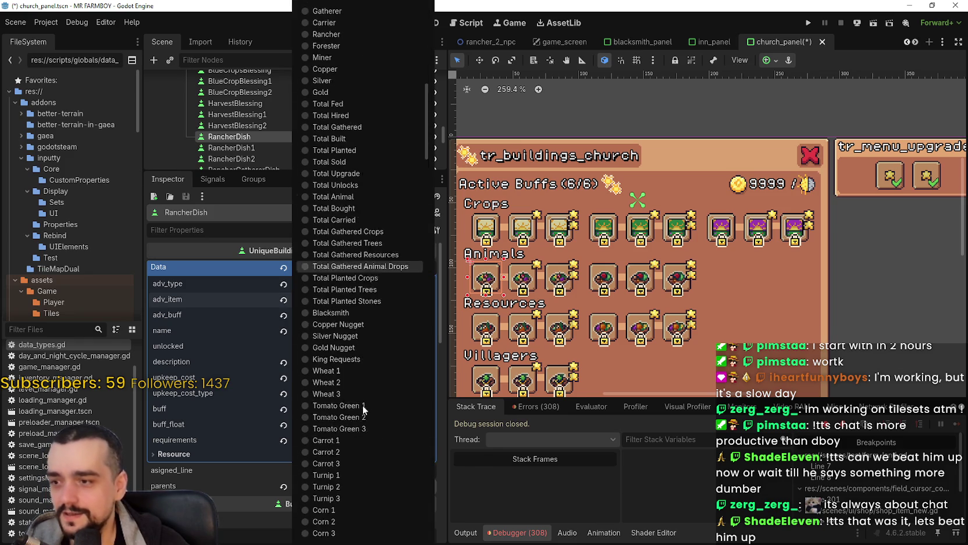
scroll(364, 407, down, 15)
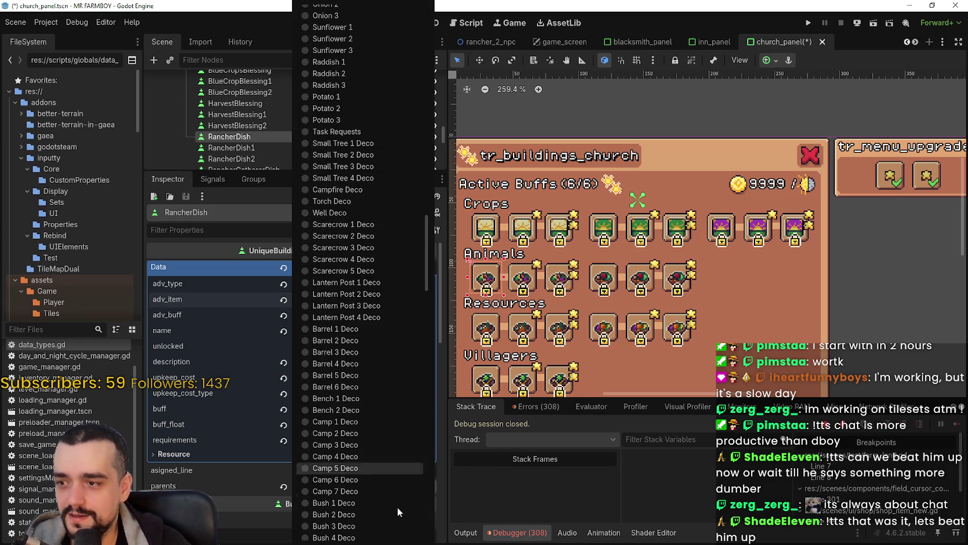
scroll(391, 489, down, 10)
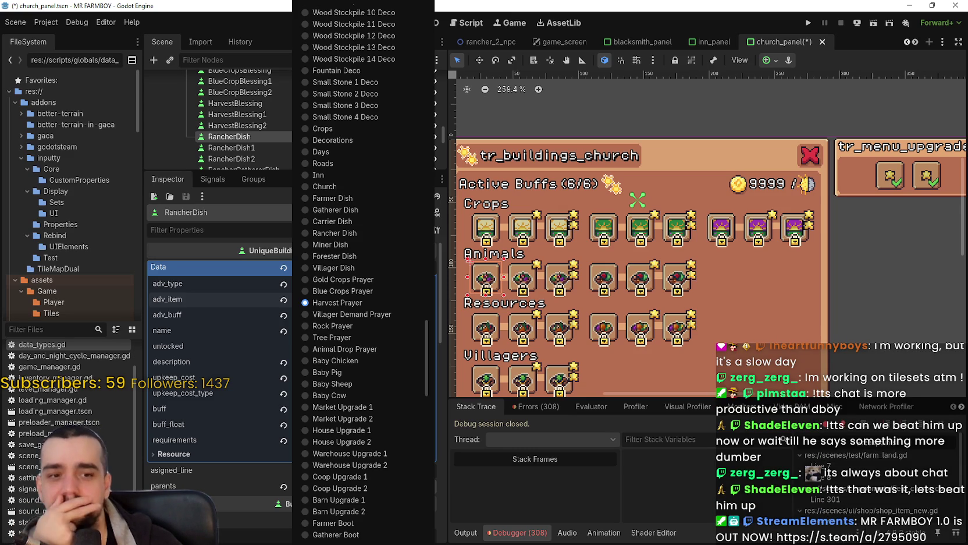
key(Escape)
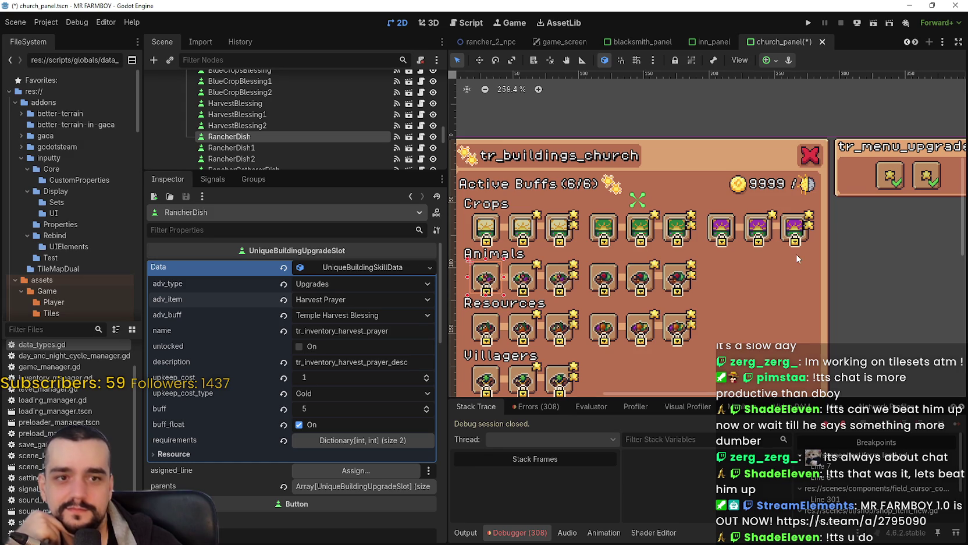
click(340, 299)
scroll(360, 385, up, 3)
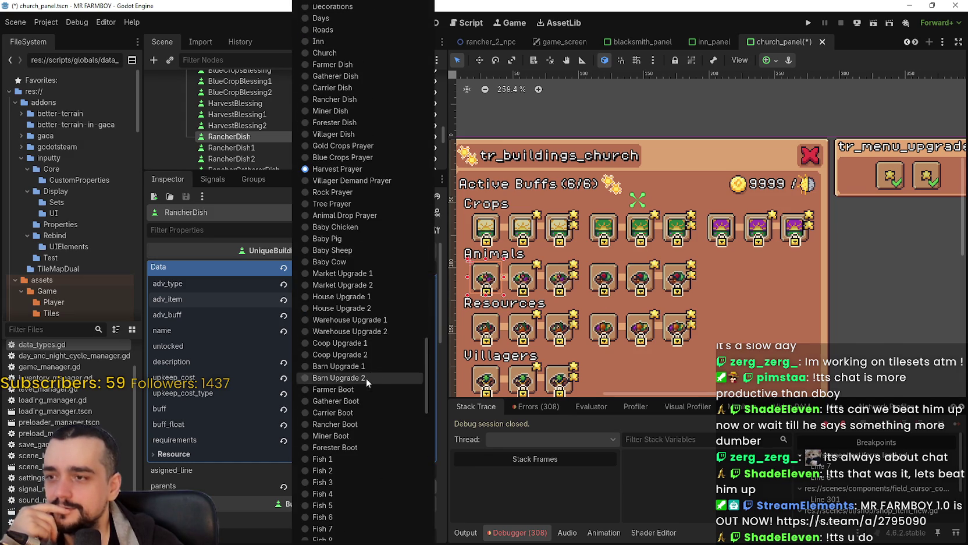
click(349, 184)
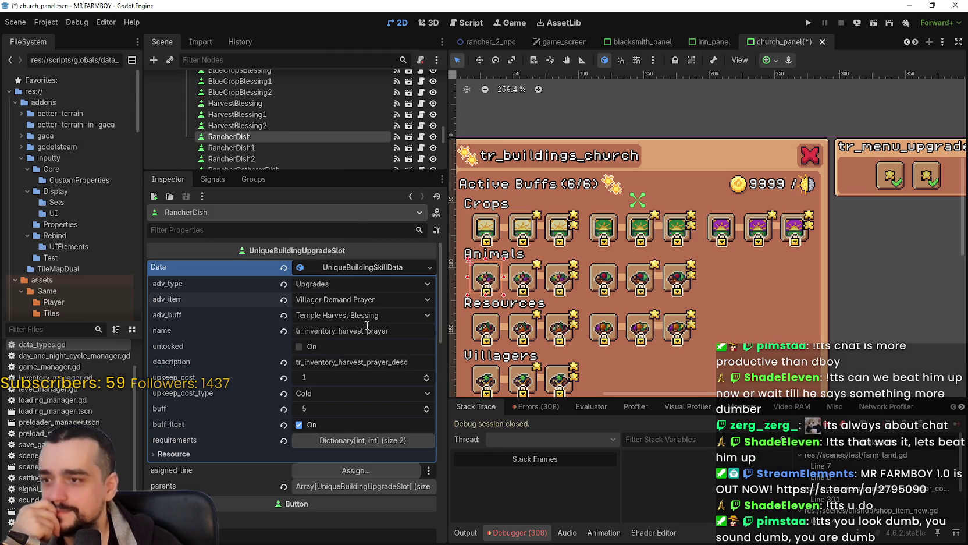
click(363, 314)
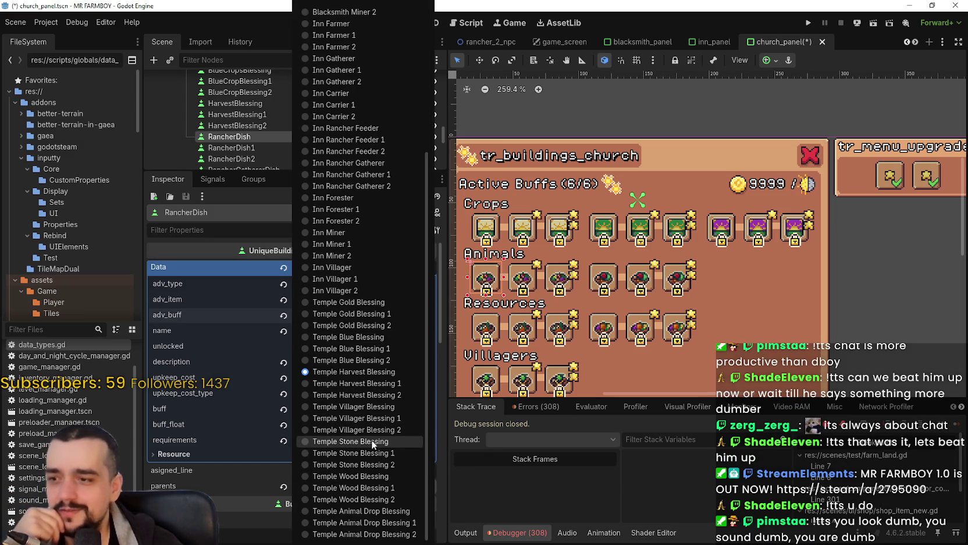
click(376, 408)
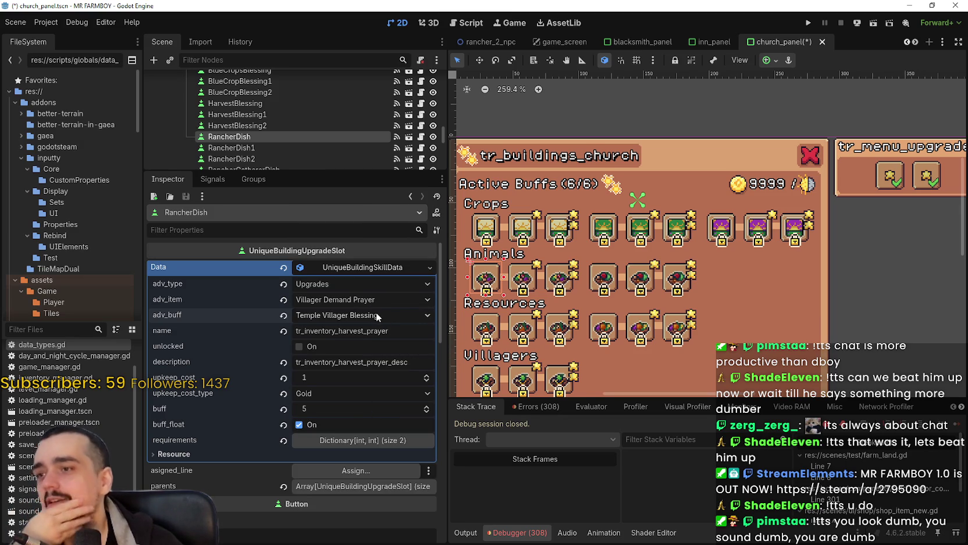
Paste in the villager prayer name and description, saving after each
double_click(361, 362)
click(409, 362)
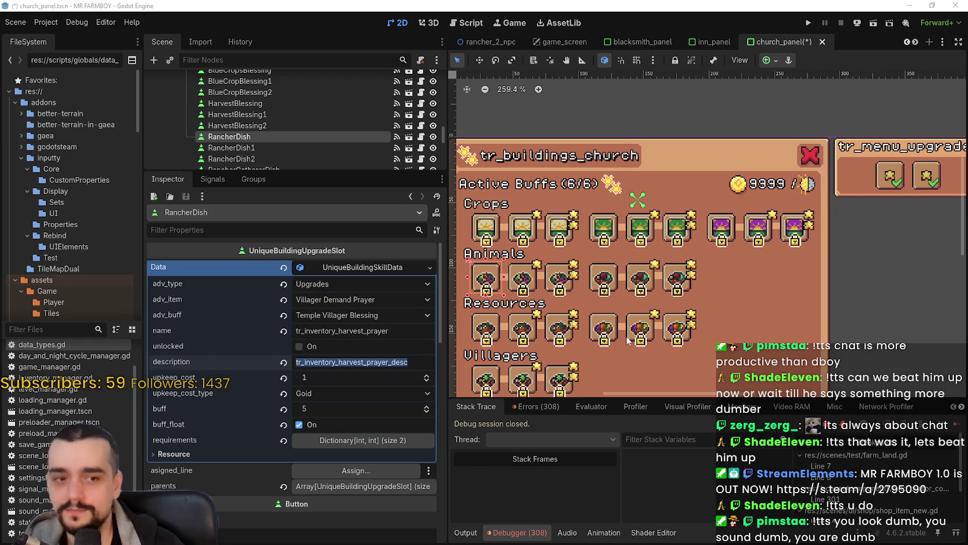
double_click(355, 331)
text(tr_inventory_villager_prayer)
key(ctrl+s)
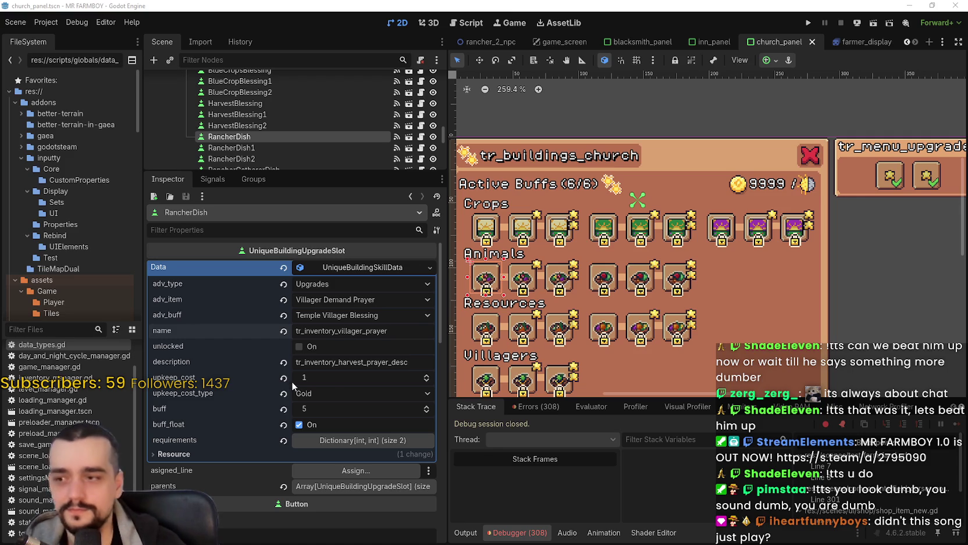
double_click(338, 365)
text(tr_inventory_villager_prayer_desc)
key(ctrl+s)
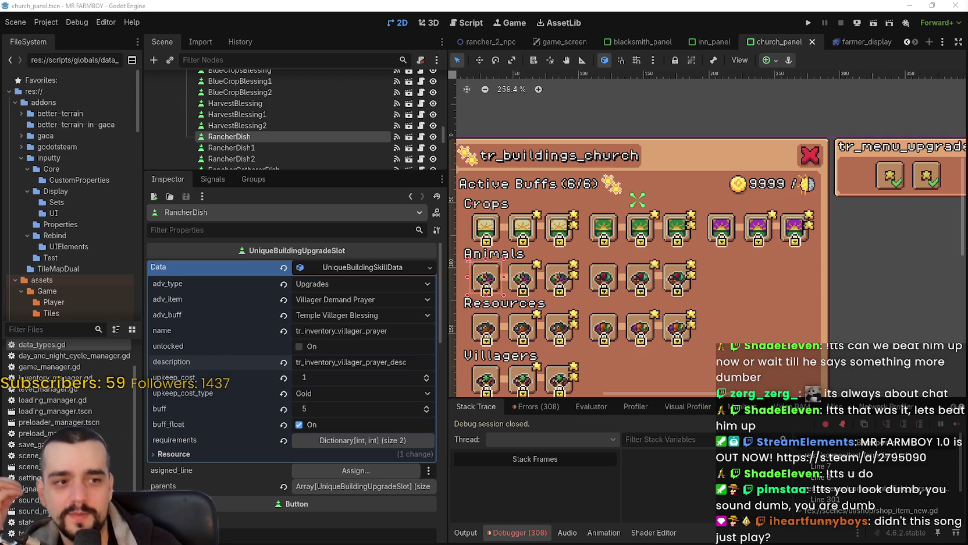
Bring the YouTube Music window forward and move it up and left
key(alt+Tab)
drag(693, 329, 590, 277)
scroll(591, 349, down, 5)
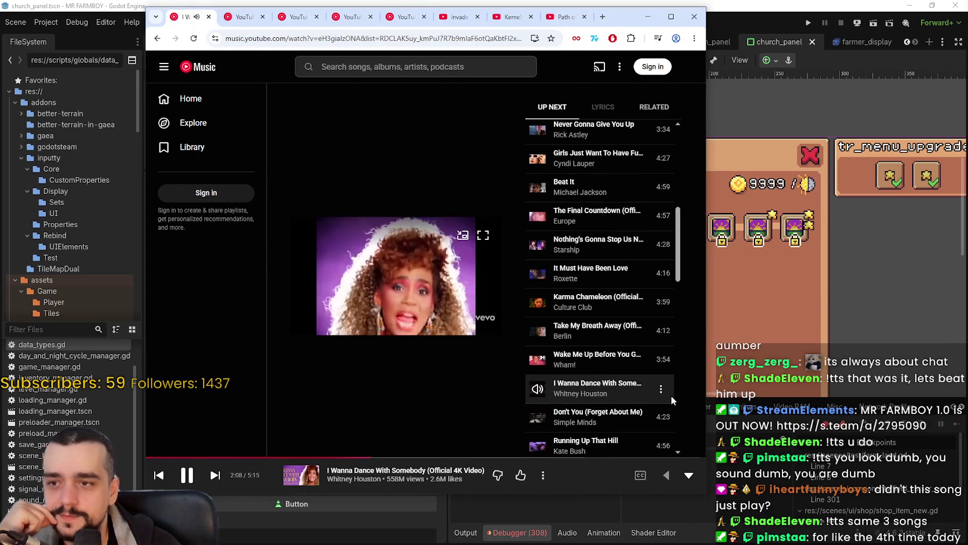
Browse the Up Next queue, then minimize YouTube Music to return to Godot
mouse_move(676, 245)
mouse_down()
mouse_move(679, 167)
mouse_move(677, 265)
mouse_move(659, 155)
mouse_up()
scroll(677, 266, up, 1)
scroll(679, 266, down, 2)
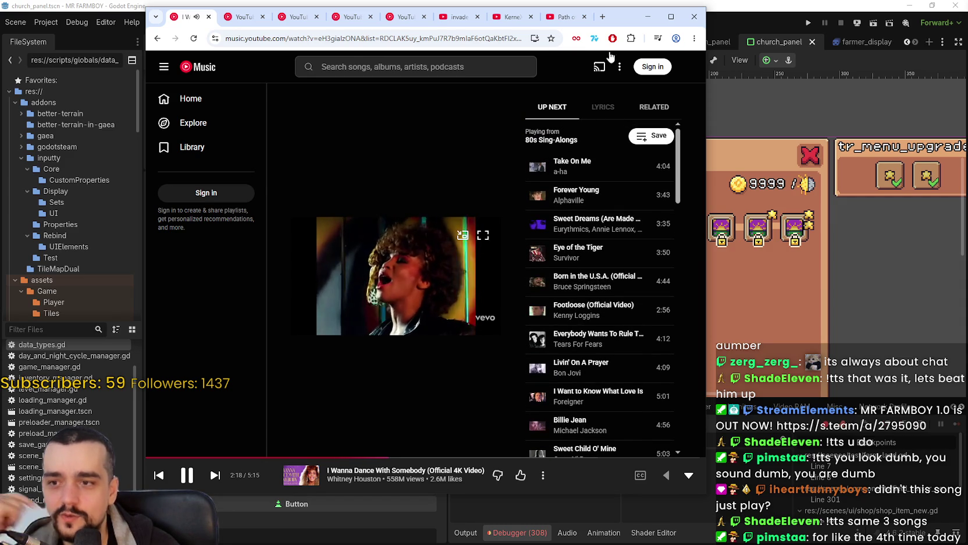
click(648, 17)
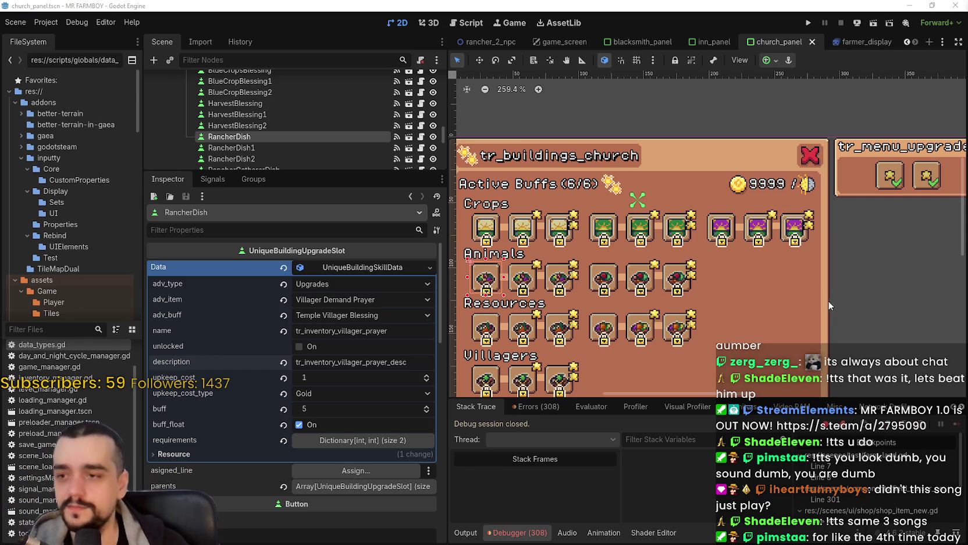
Save the scene and copy RancherDish's villager prayer data
click(376, 331)
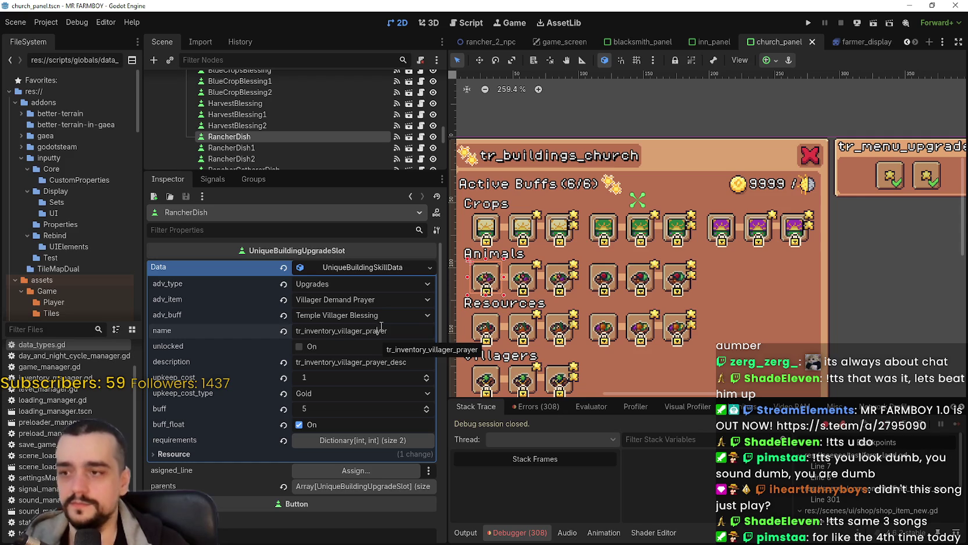
key(ctrl+s)
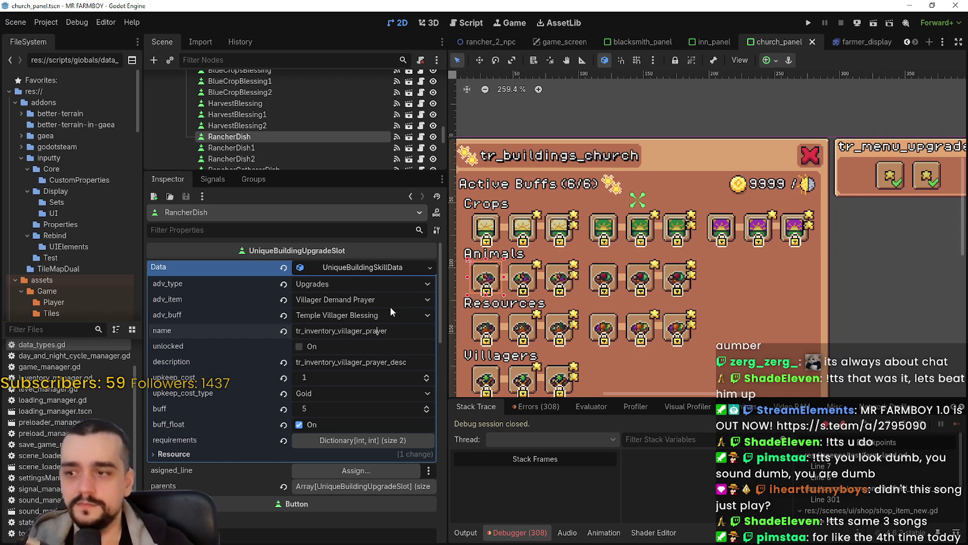
right_click(334, 269)
click(377, 397)
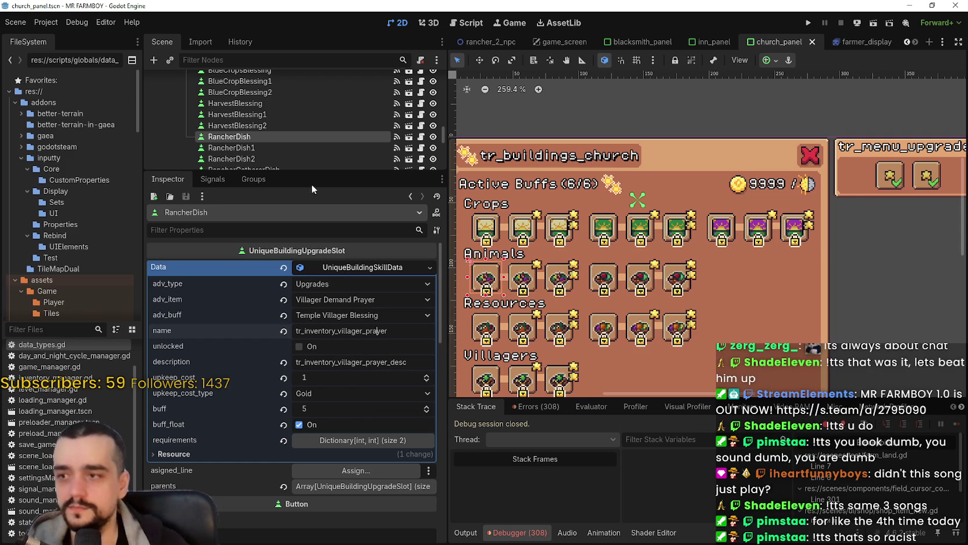
Paste the villager prayer data into RancherDish1's Data
click(277, 149)
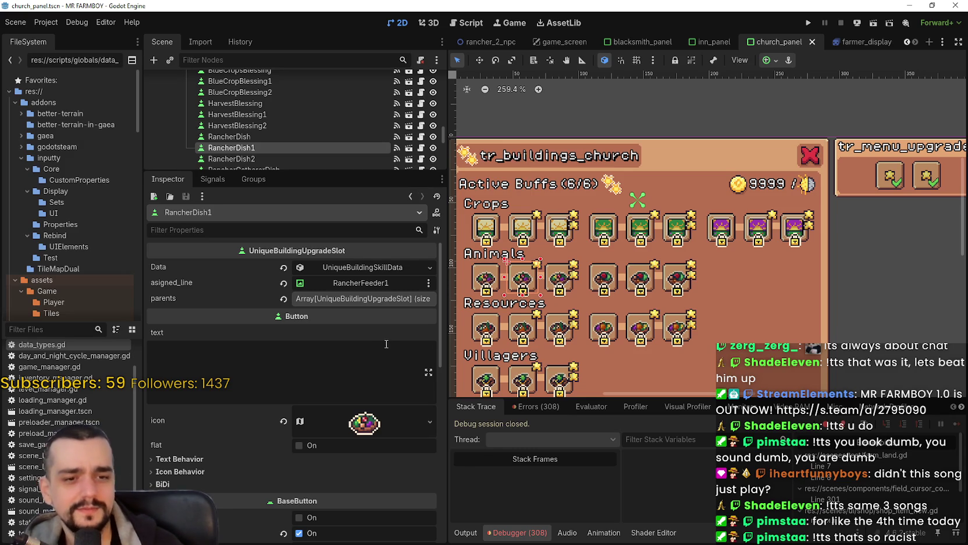
click(353, 272)
right_click(349, 267)
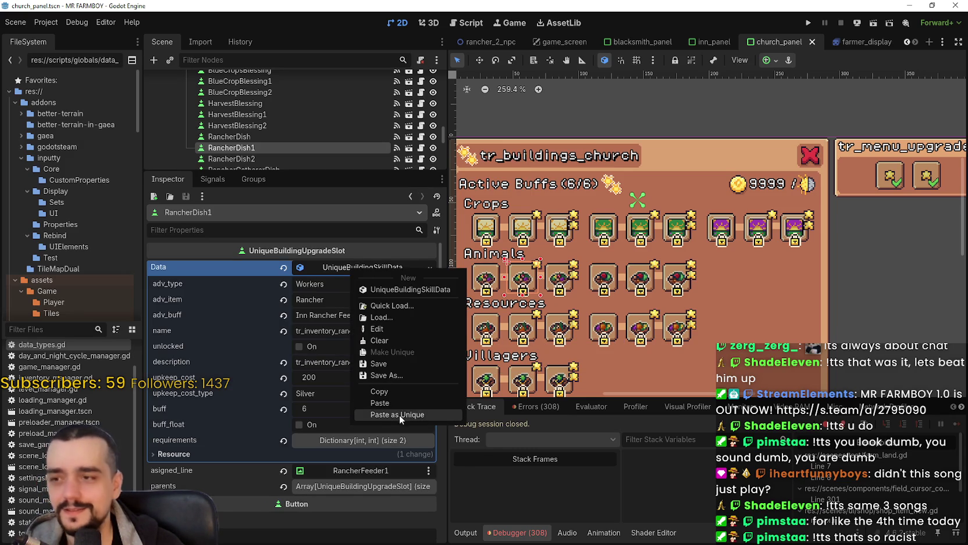
click(398, 403)
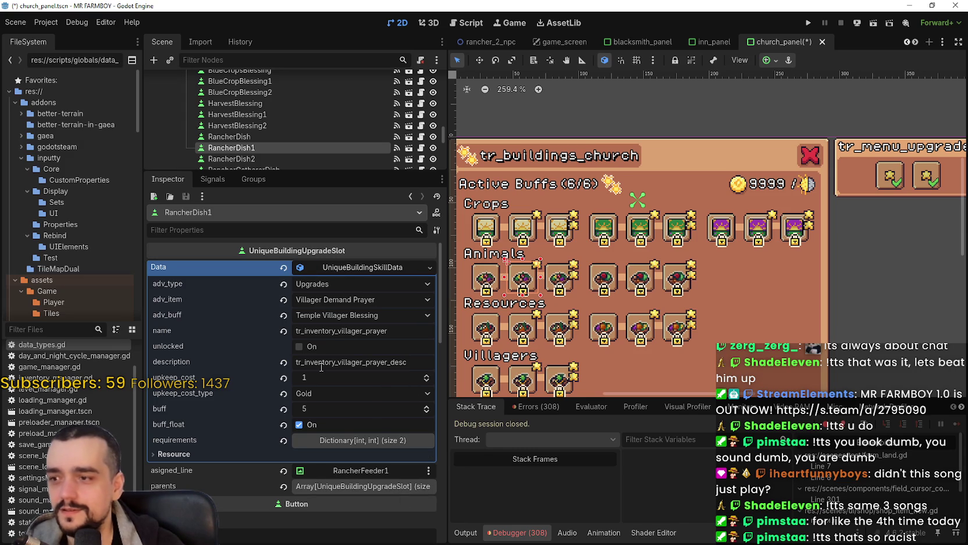
double_click(373, 330)
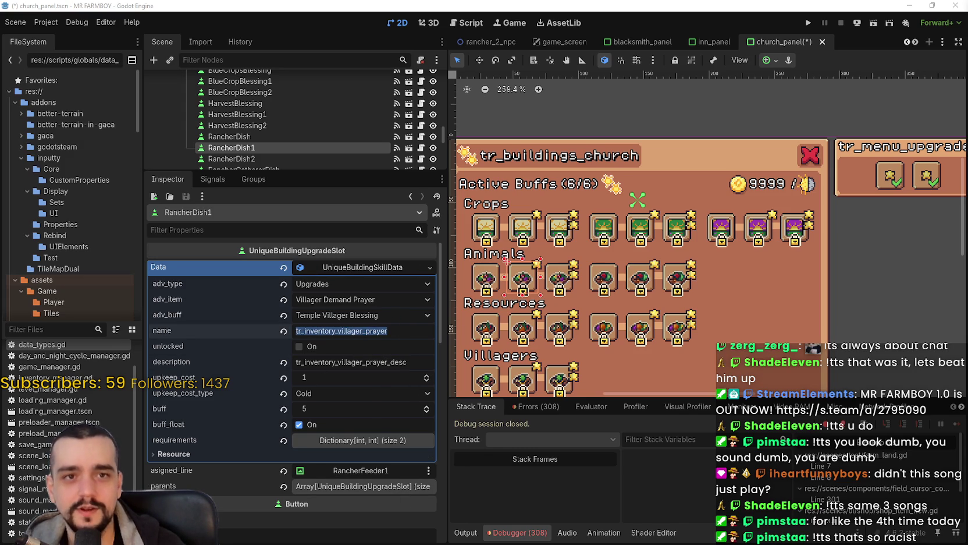
double_click(380, 335)
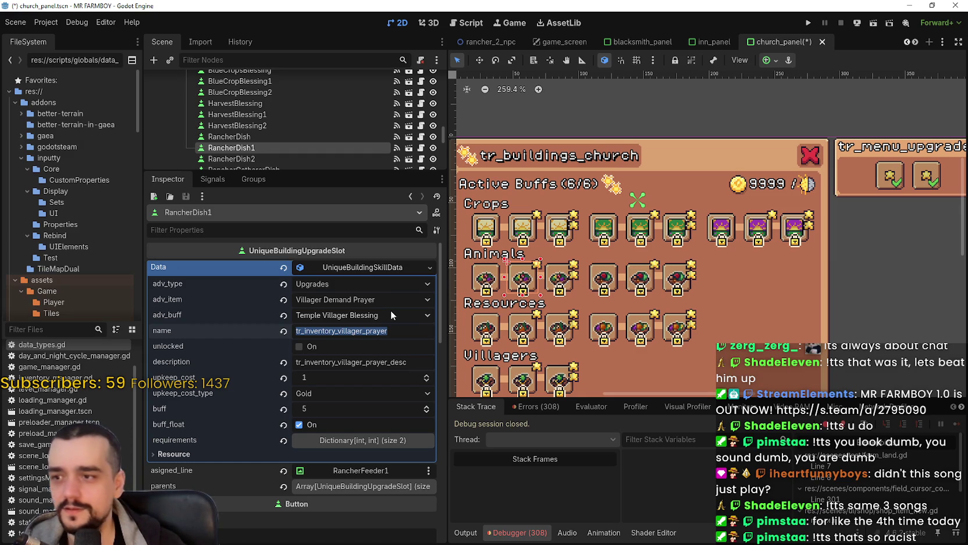
click(389, 328)
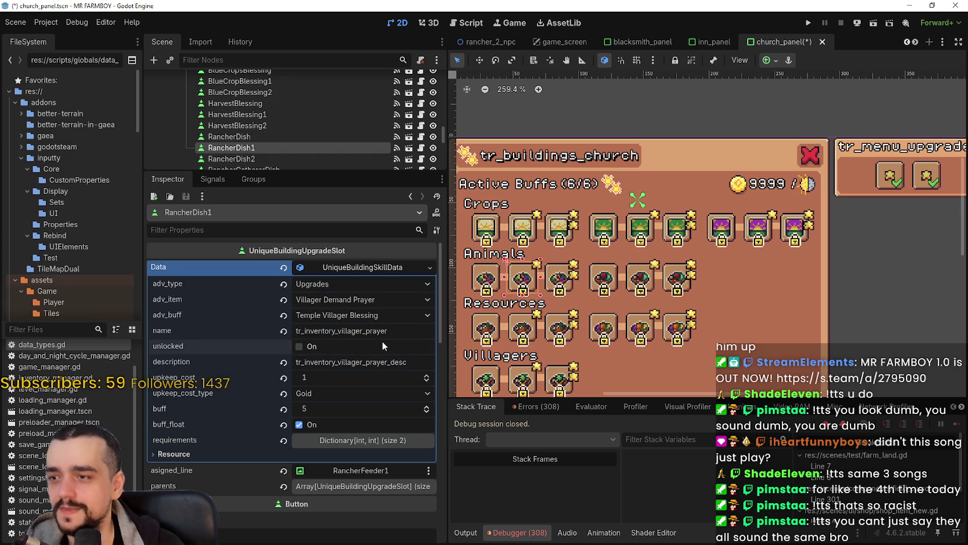
Set buff 10, upkeep cost 10 Gold and the Temple Villager Blessing 1 buff, then save
click(322, 408)
text(0)
key(Return)
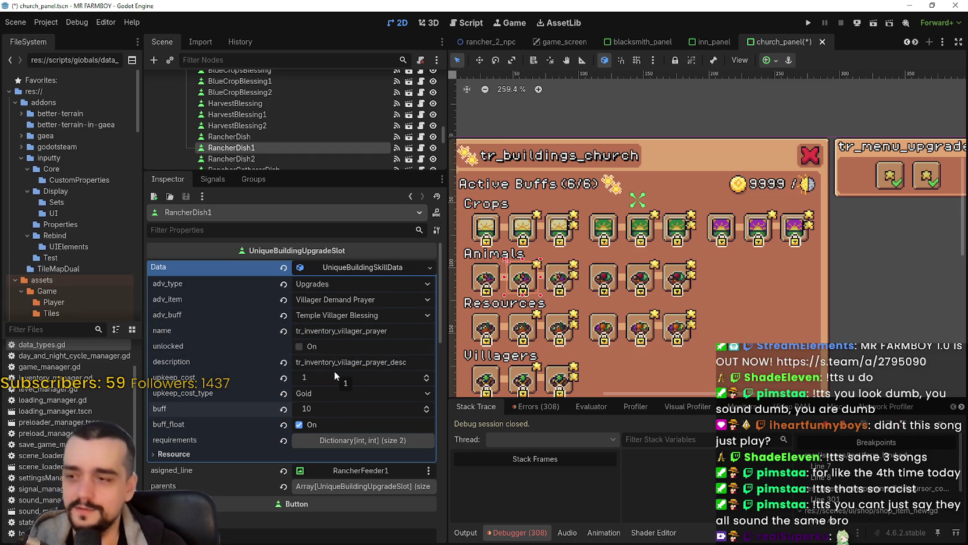
click(324, 379)
text(0)
key(Return)
key(ctrl+s)
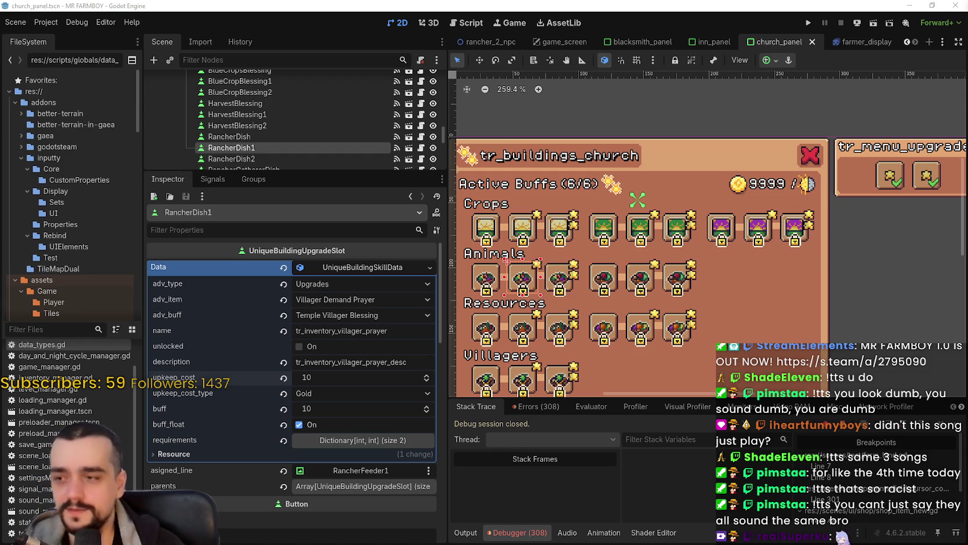
click(334, 316)
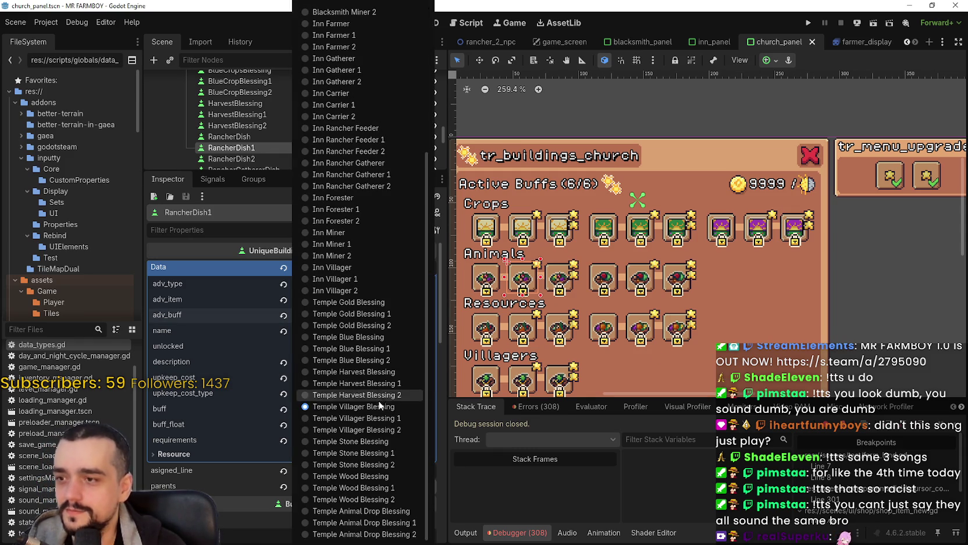
click(317, 420)
key(ctrl+s)
Copy the slot's prayer data, rename it tr_inventory_villager_prayer_1, and save
double_click(379, 332)
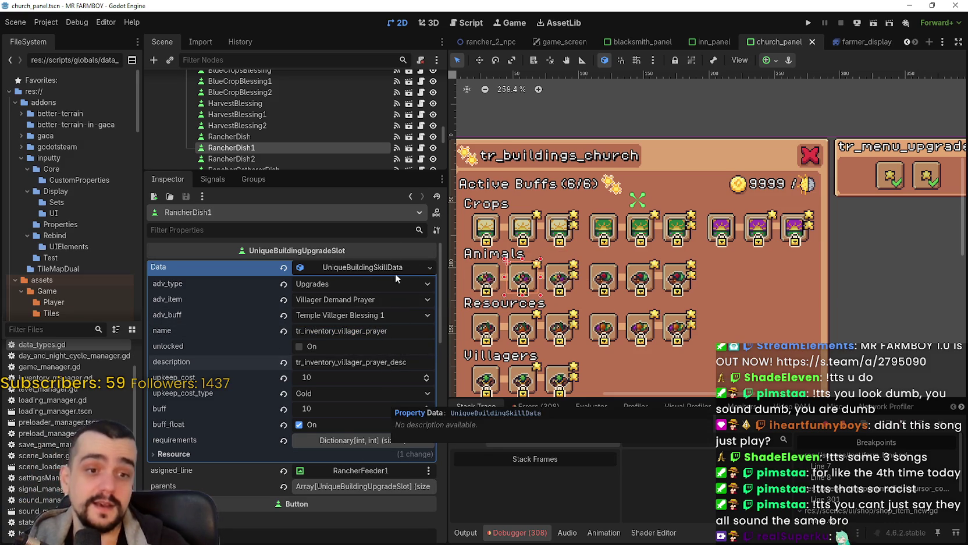
right_click(360, 270)
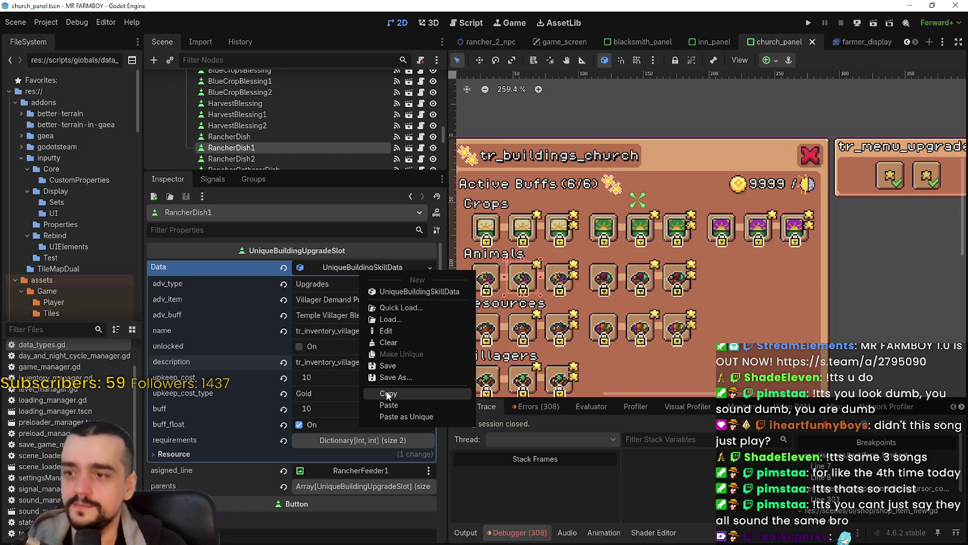
click(385, 393)
click(422, 329)
text(_1)
key(Return)
key(ctrl+s)
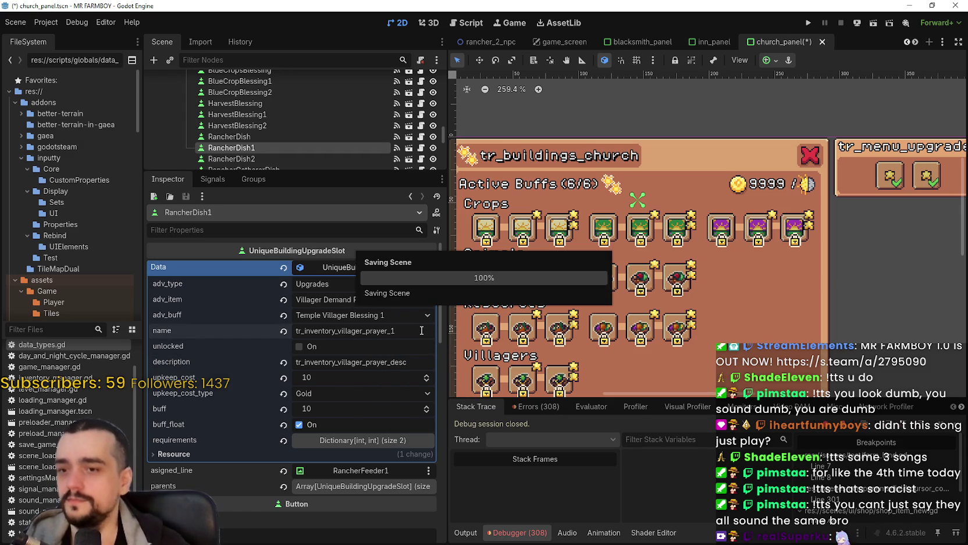
click(278, 156)
Paste the copied prayer data into RancherDish2 and make it unique to that slot
click(342, 269)
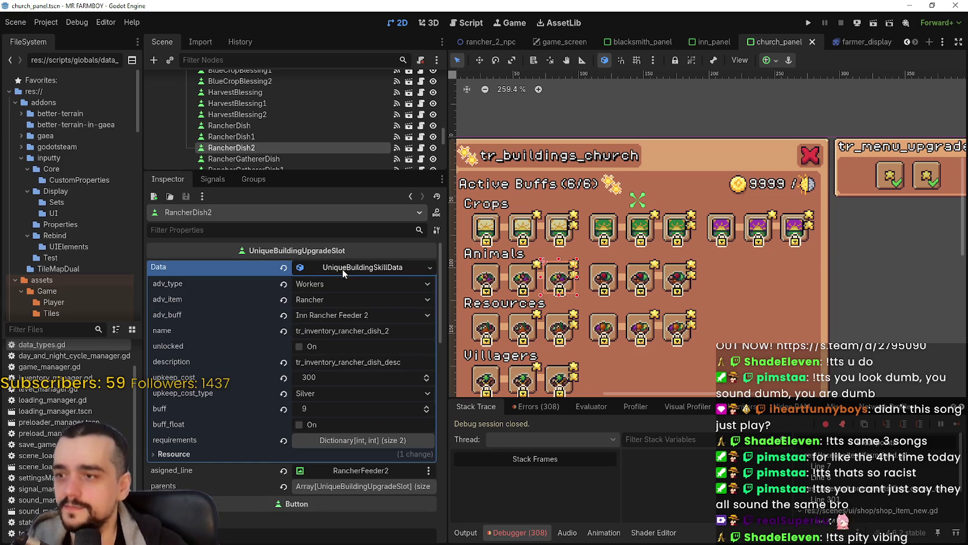
right_click(342, 269)
click(392, 401)
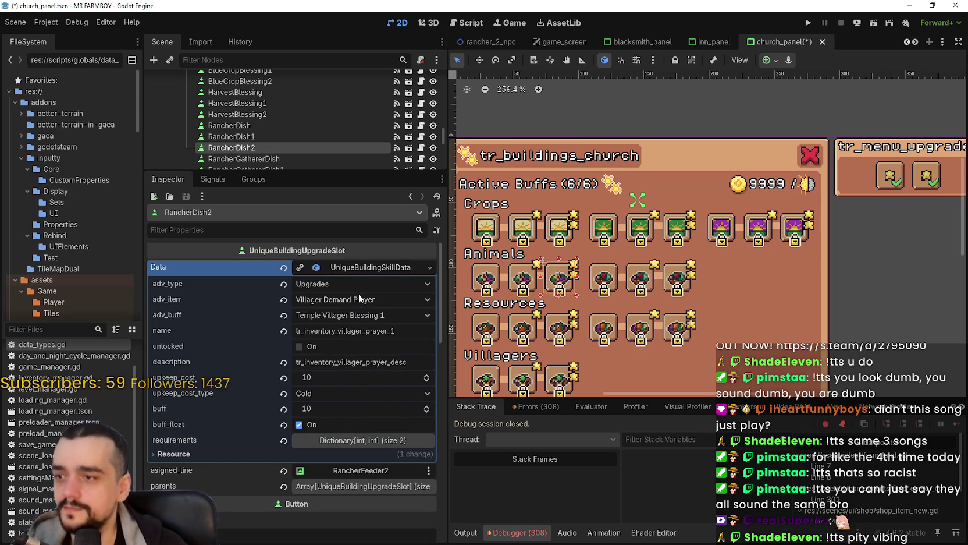
click(300, 267)
Set RancherDish2's buff to Temple Villager Blessing 2 and save the scene
click(410, 335)
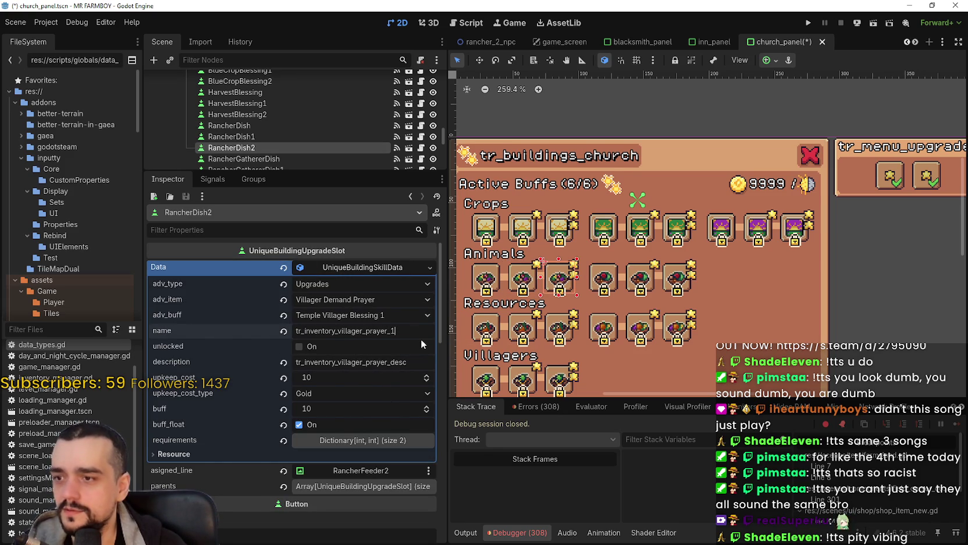
text(2)
click(396, 312)
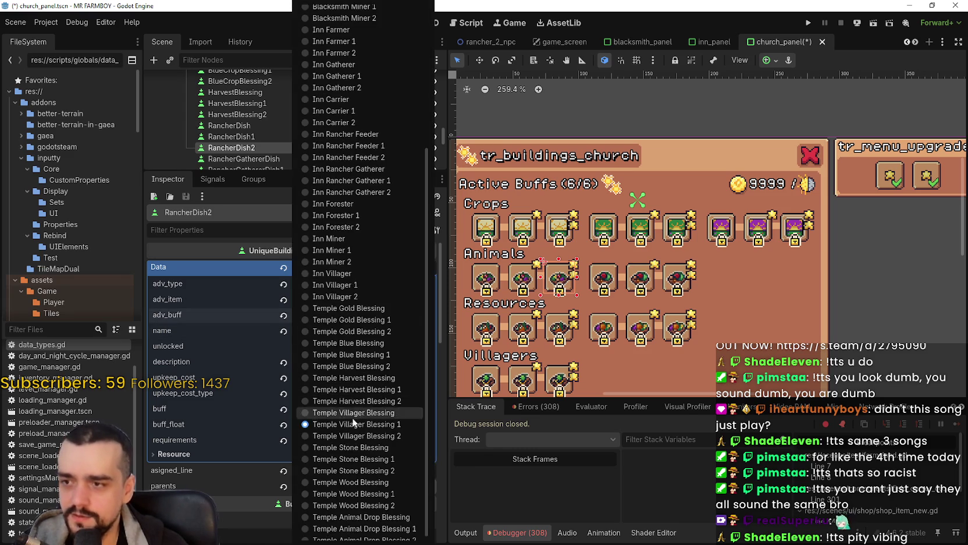
click(365, 430)
key(ctrl+s)
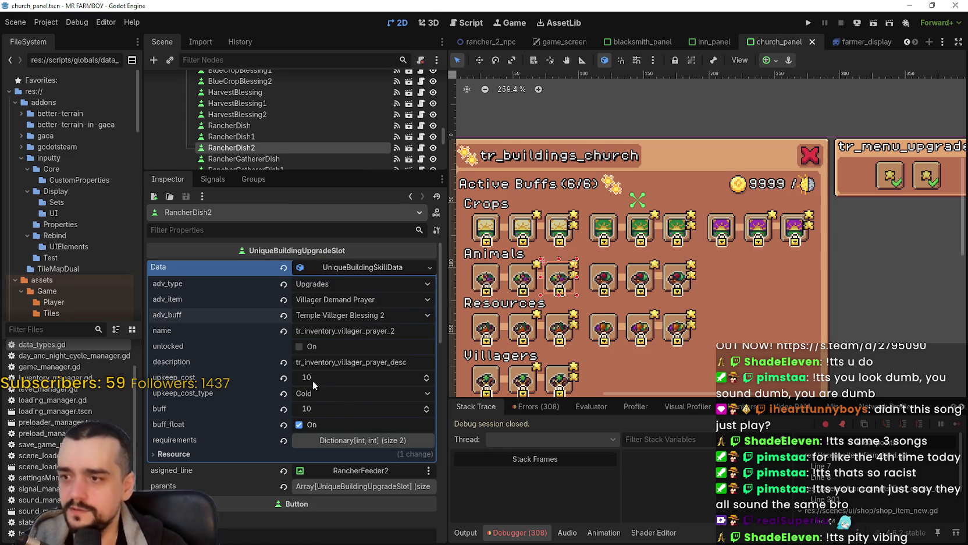
Give RancherDish2 an upkeep cost of 100 and buff value 25, keeping Temple Villager Blessing 2
click(312, 380)
text(100)
key(Return)
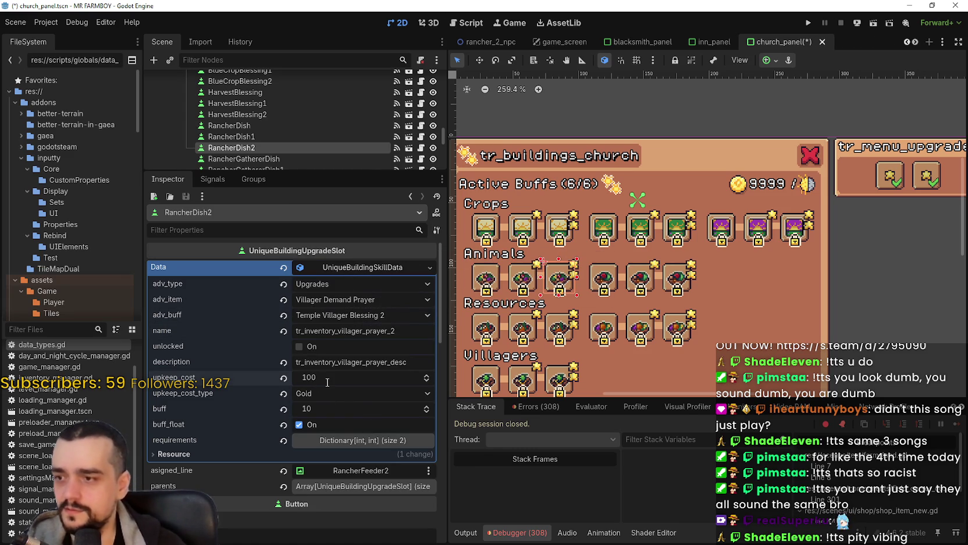
click(325, 406)
text(25)
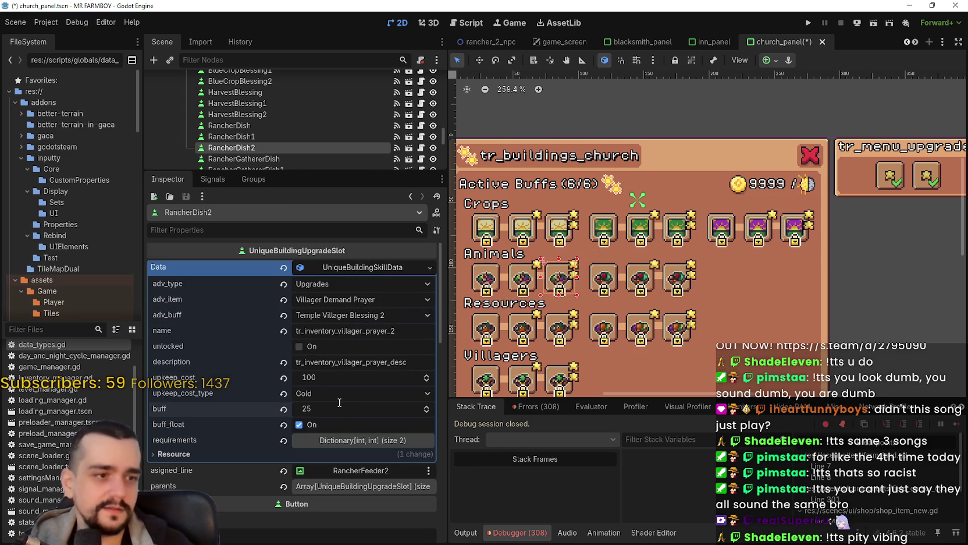
key(ctrl+s)
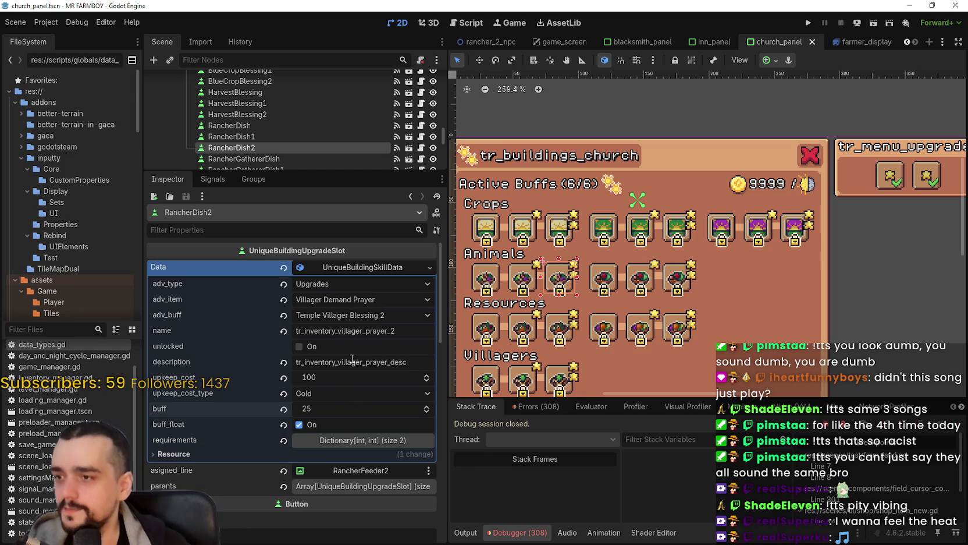
click(372, 315)
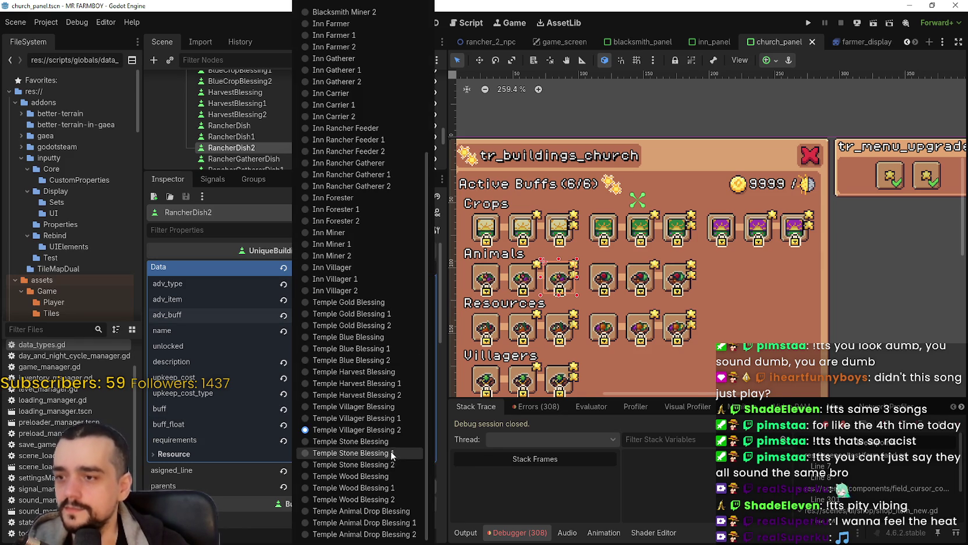
click(389, 433)
key(ctrl+s)
Rename the RancherDish slot to VillagerBlessing
click(263, 137)
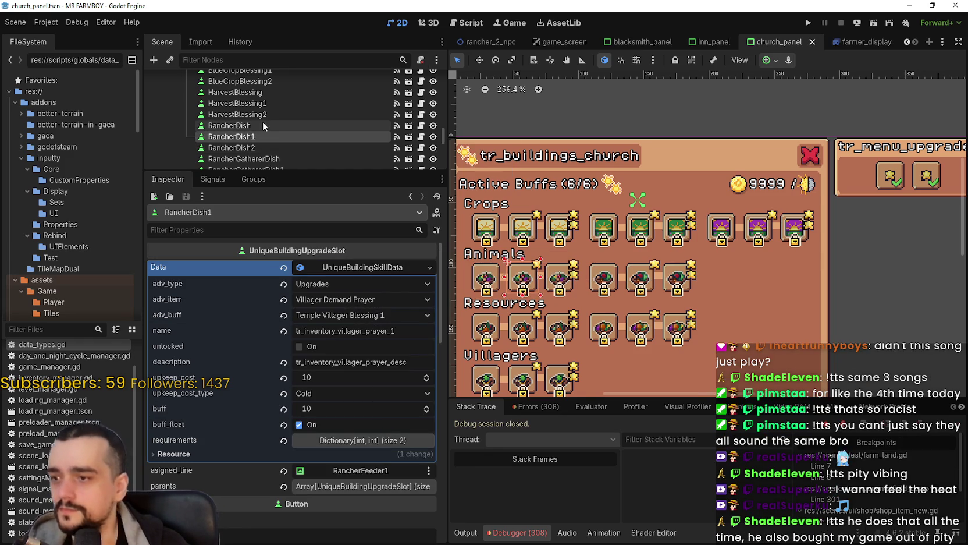
click(271, 159)
scroll(272, 153, down, 3)
scroll(265, 121, up, 3)
click(264, 127)
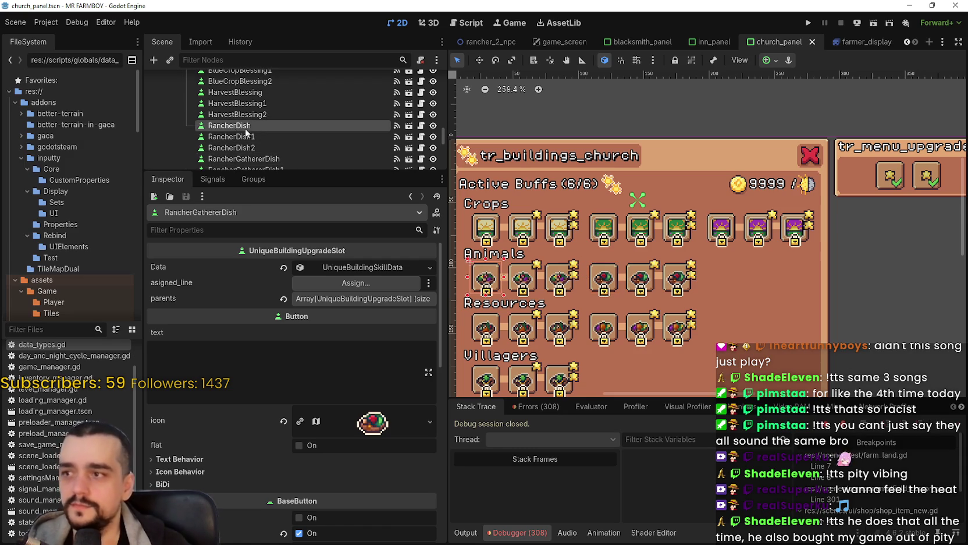
click(262, 125)
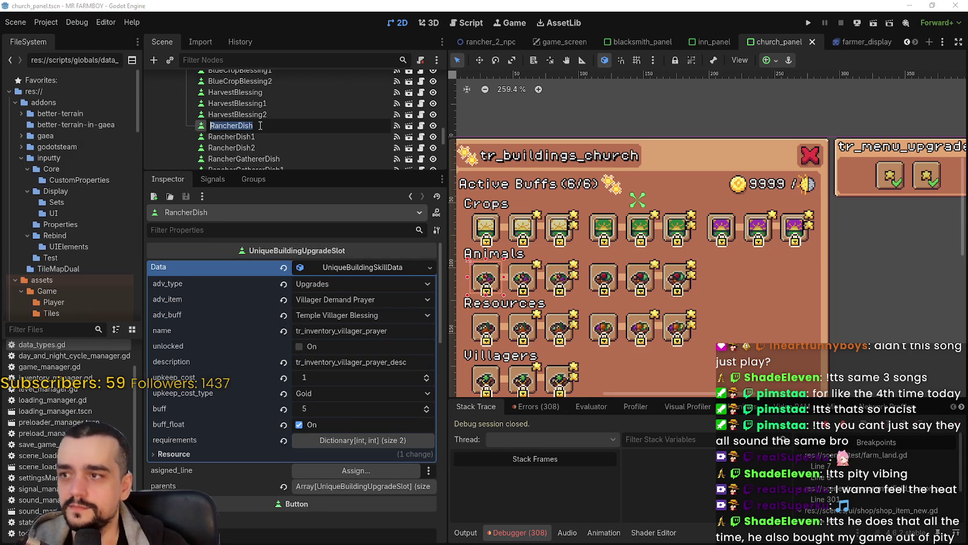
text(VillagerBlessing)
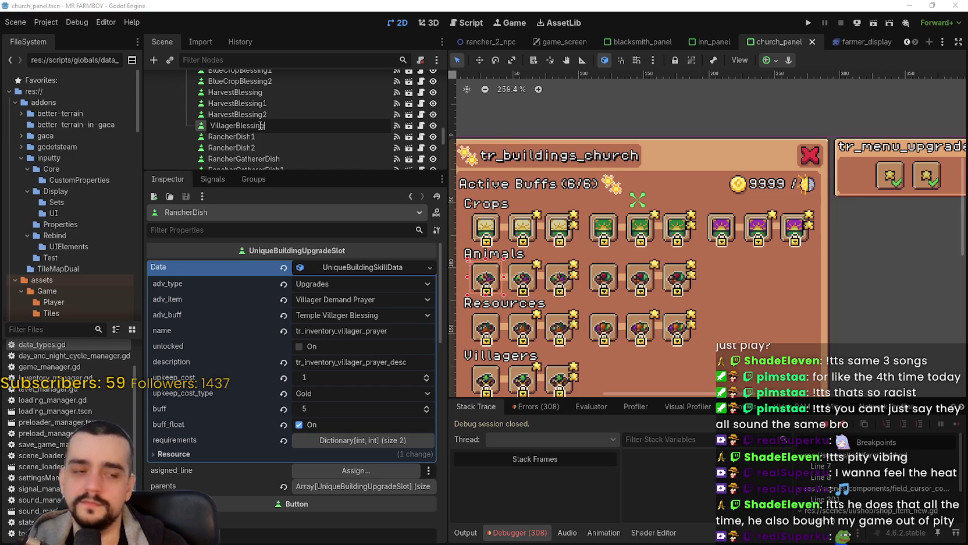
key(Return)
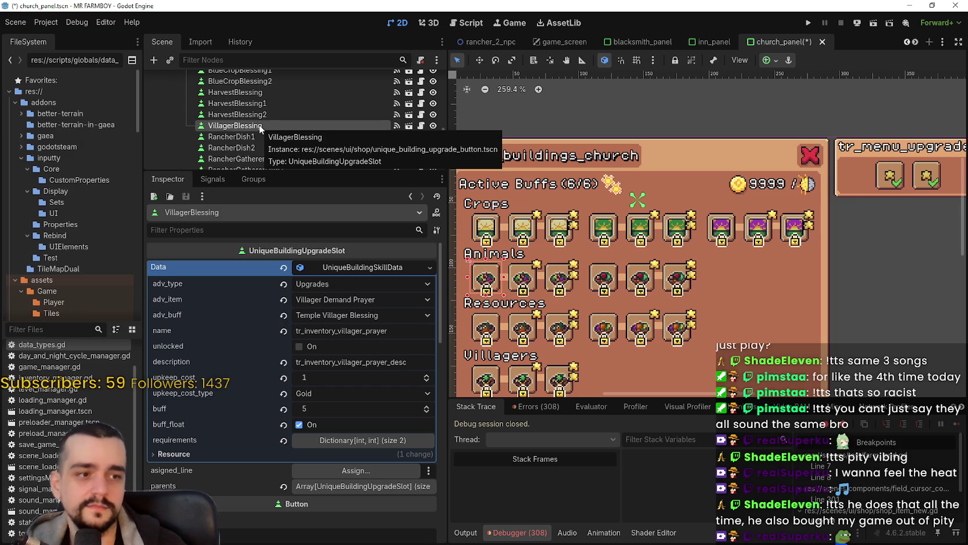
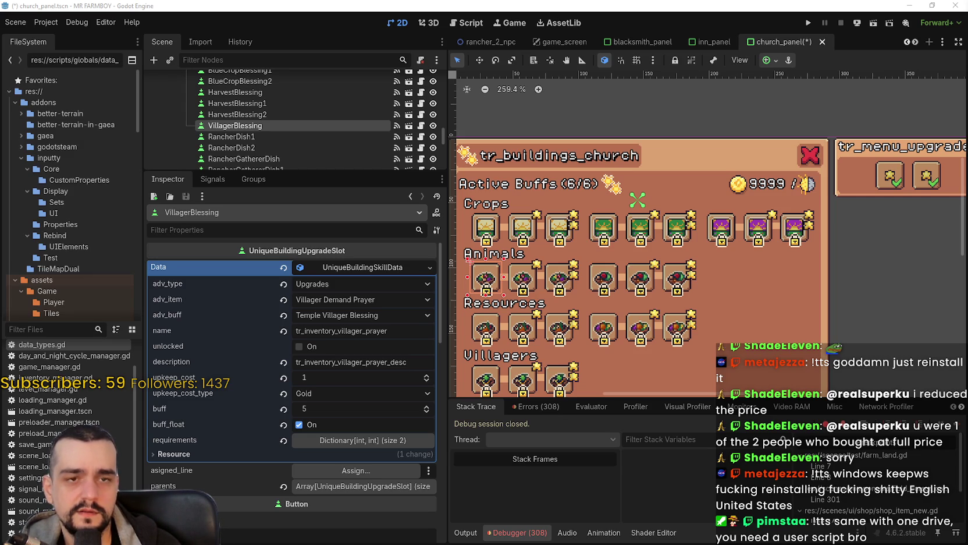
Read the r/techsupport Copilot thread, highlighting the post and the reply about disabling startup apps
key(alt+Tab)
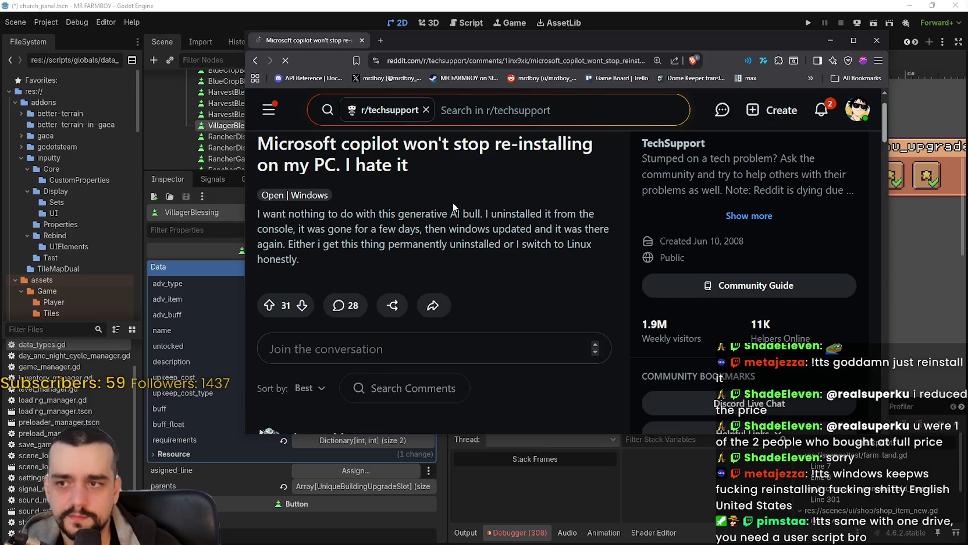
scroll(430, 232, down, 2)
mouse_move(287, 193)
mouse_down()
mouse_move(428, 194)
mouse_move(484, 204)
mouse_up()
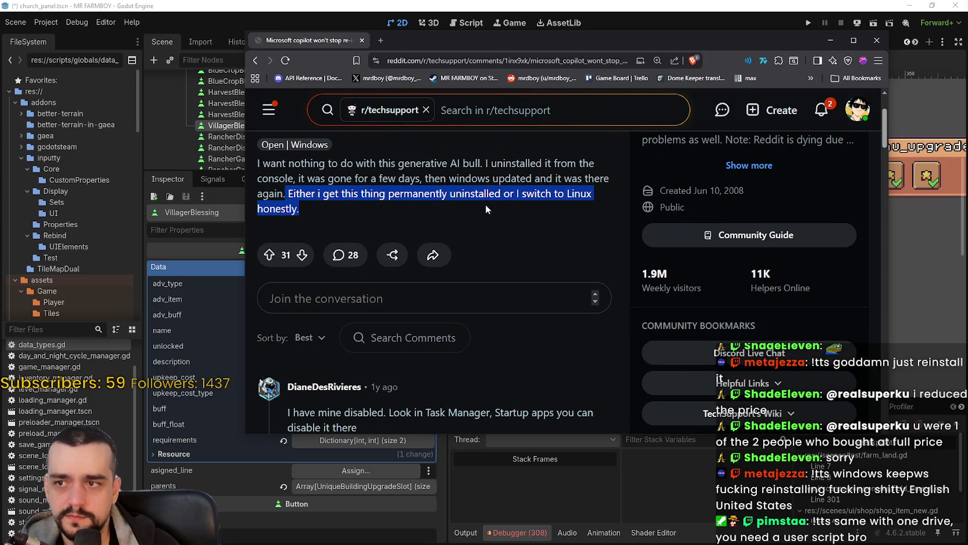
scroll(412, 187, down, 3)
mouse_move(304, 266)
mouse_down()
mouse_move(380, 263)
mouse_move(394, 275)
mouse_up()
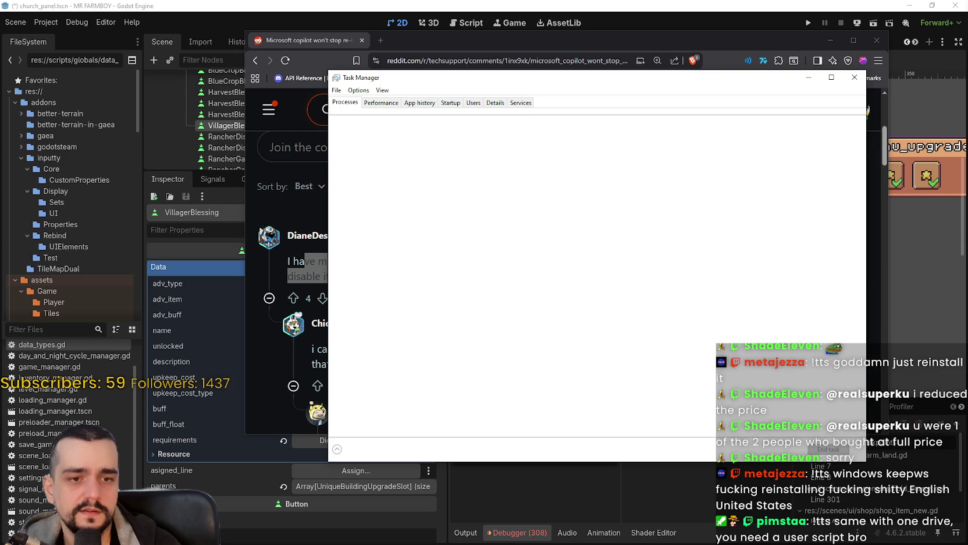
Confirm Microsoft 365 Copilot is disabled in Task Manager's startup apps, then close Task Manager
click(455, 103)
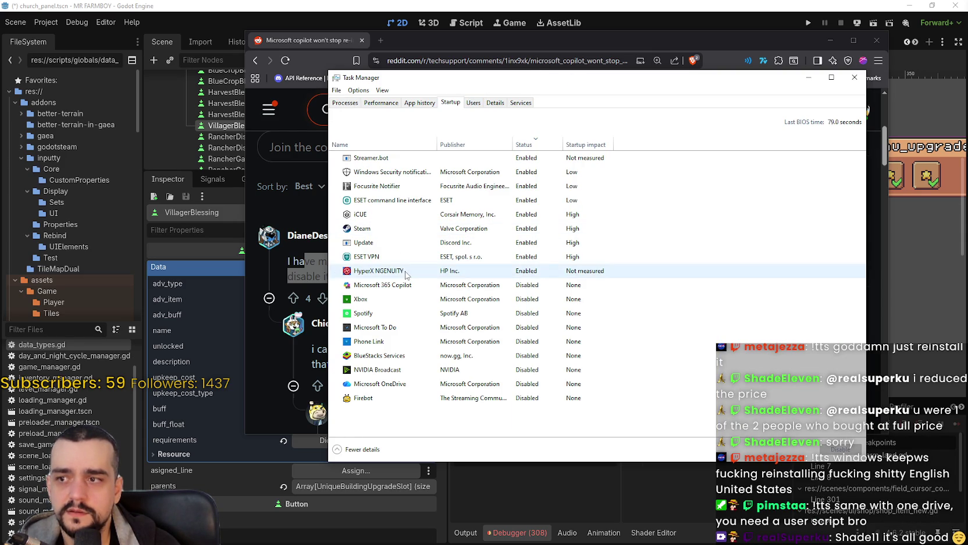
right_click(405, 287)
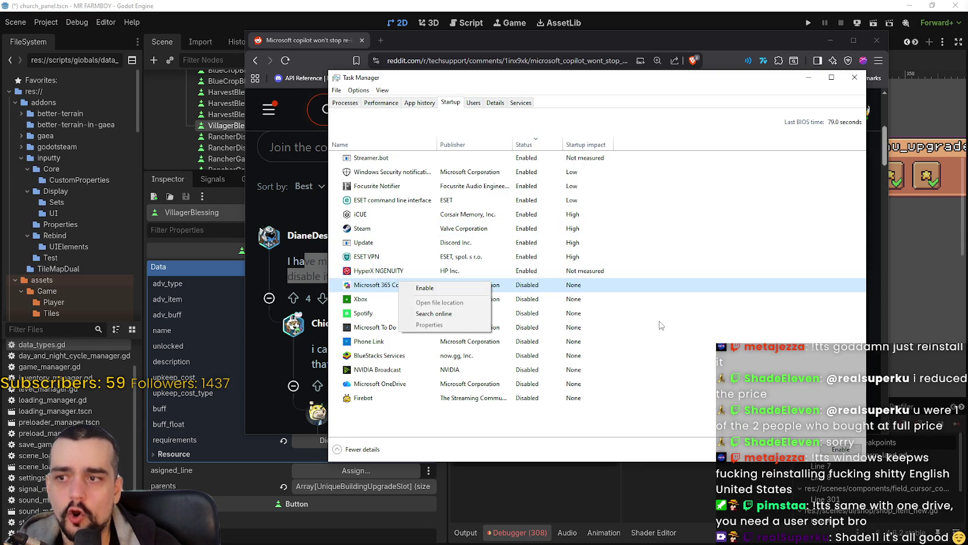
click(567, 291)
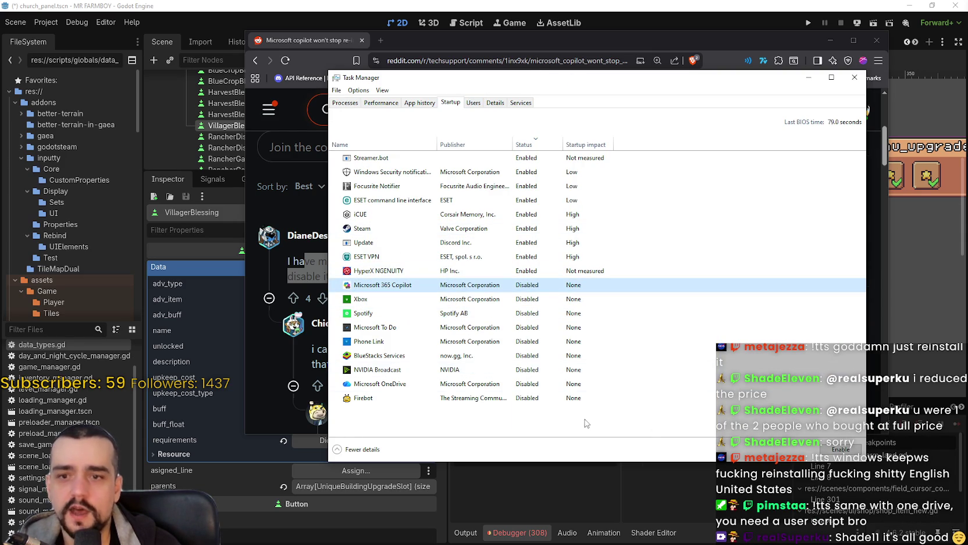
drag(654, 80, 672, 78)
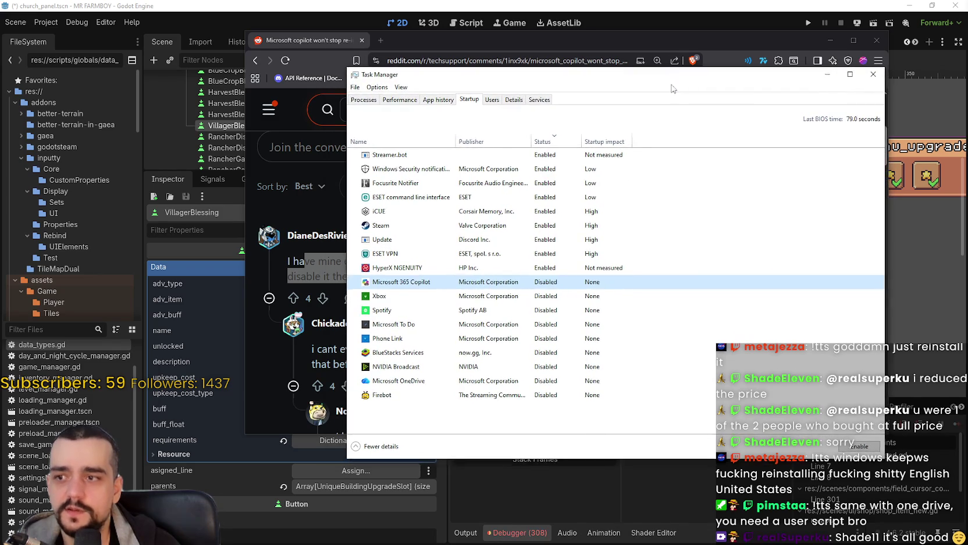
click(874, 74)
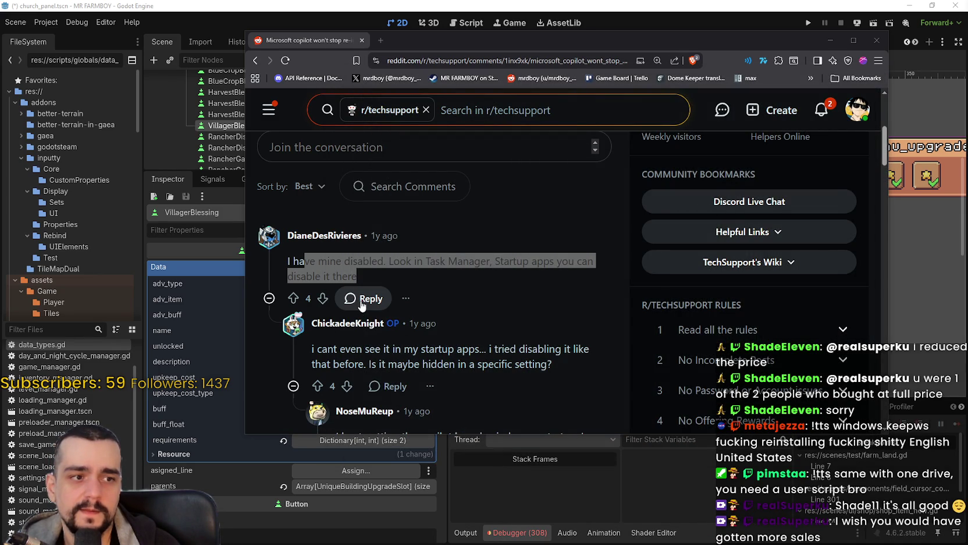
Read further comments, highlighting the Settings uninstall steps reply and the original poster's response
scroll(333, 266, down, 2)
mouse_move(306, 257)
mouse_down()
mouse_move(519, 269)
mouse_move(410, 288)
mouse_up()
scroll(349, 244, down, 2)
mouse_move(338, 236)
mouse_down()
mouse_move(482, 292)
mouse_move(504, 292)
mouse_up()
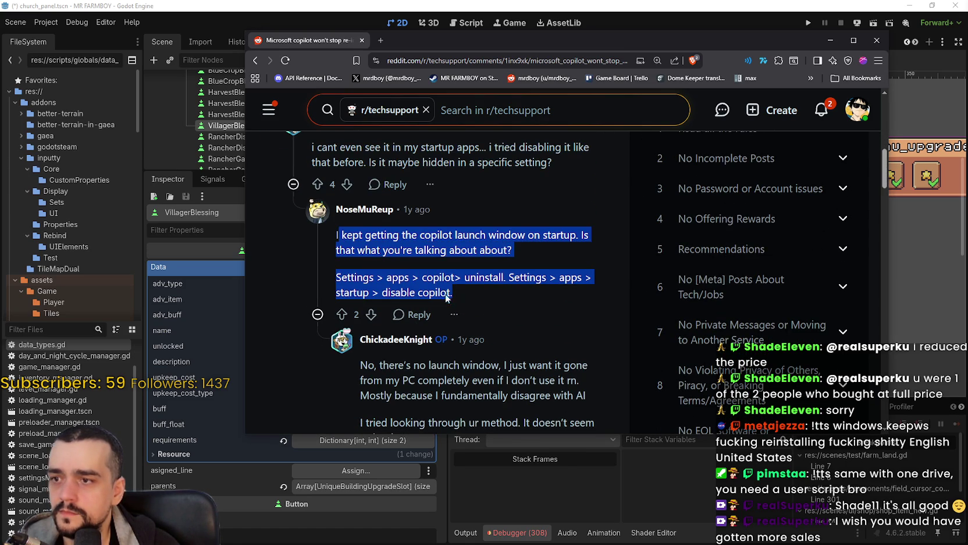
scroll(370, 289, down, 2)
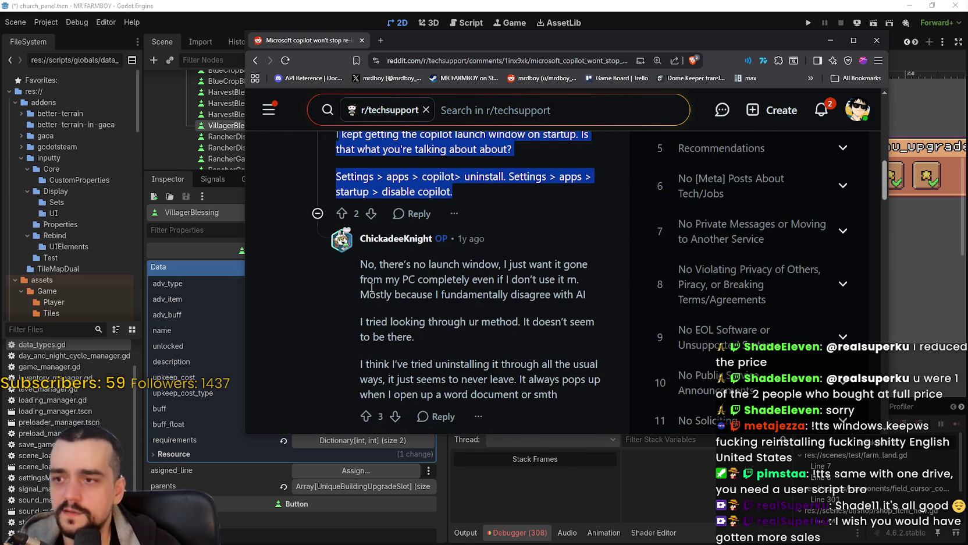
mouse_move(361, 265)
mouse_down()
mouse_move(447, 280)
mouse_move(501, 317)
mouse_move(545, 269)
mouse_up()
scroll(524, 290, down, 2)
scroll(546, 269, down, 2)
mouse_move(287, 277)
mouse_down()
mouse_move(608, 297)
mouse_move(598, 306)
mouse_up()
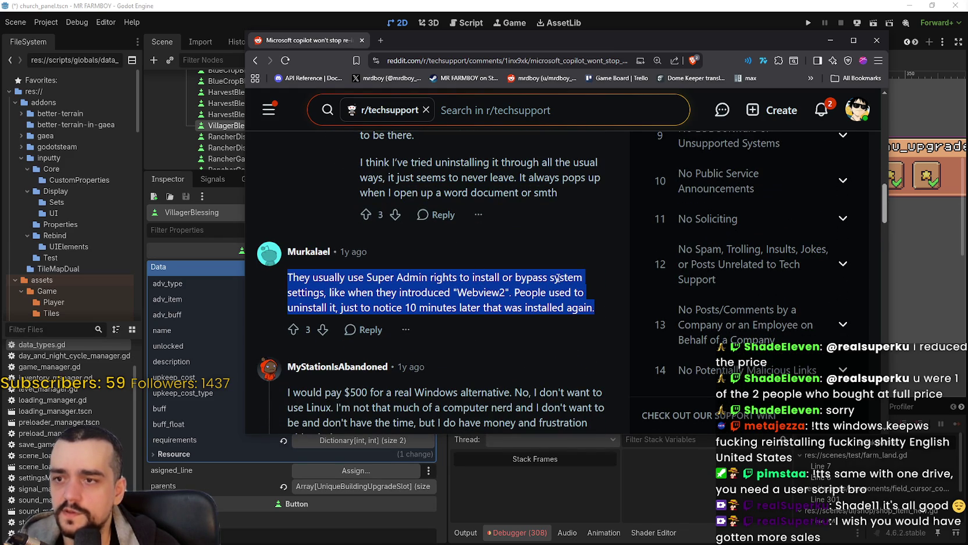
click(484, 292)
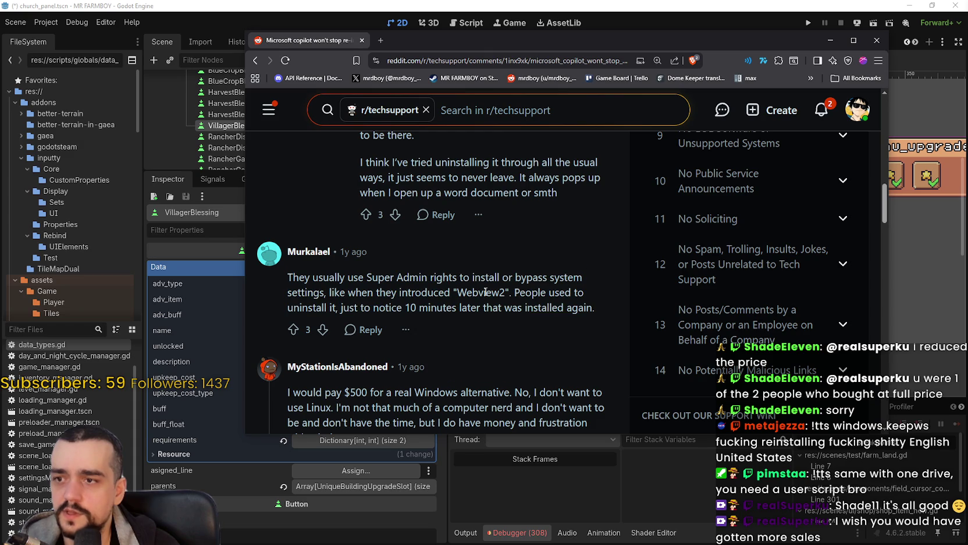
Scroll to the thread's last comments, then minimize the browser to reveal Godot
scroll(518, 314, down, 3)
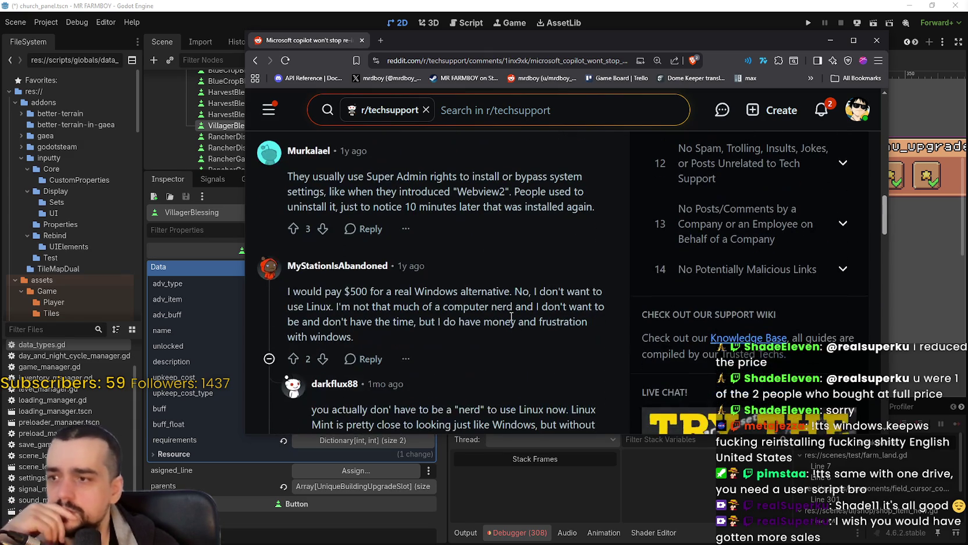
scroll(512, 332, down, 3)
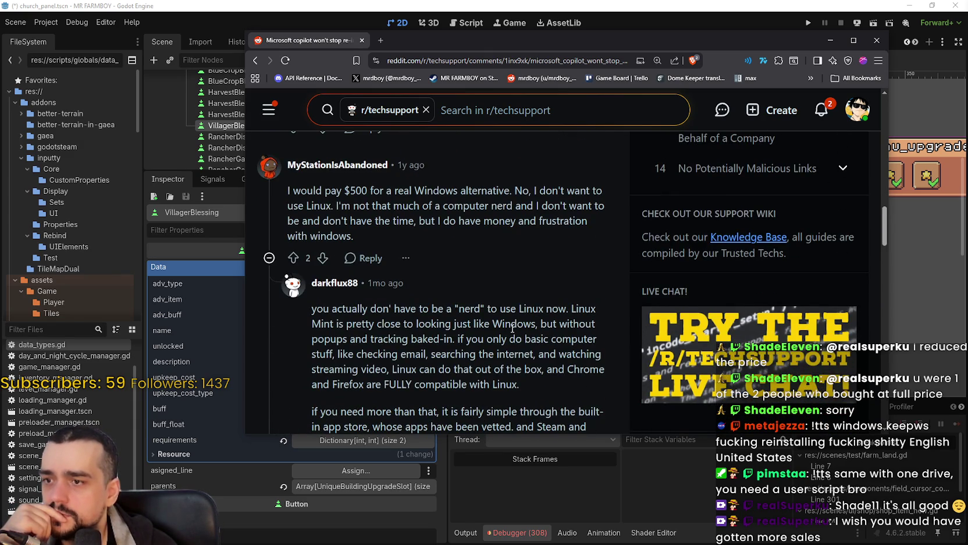
scroll(512, 327, down, 2)
scroll(512, 327, down, 5)
scroll(510, 329, up, 1)
scroll(511, 329, down, 4)
scroll(511, 330, down, 3)
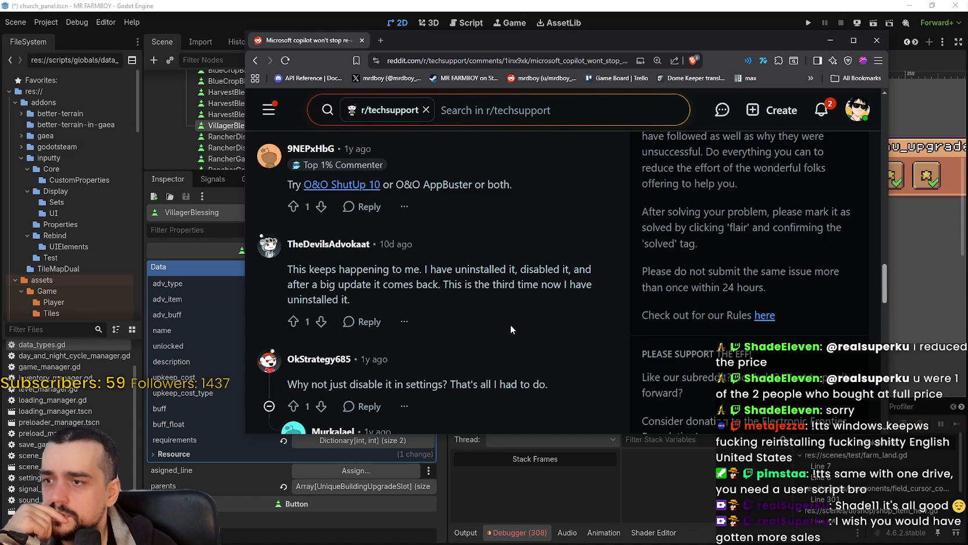
scroll(511, 329, down, 3)
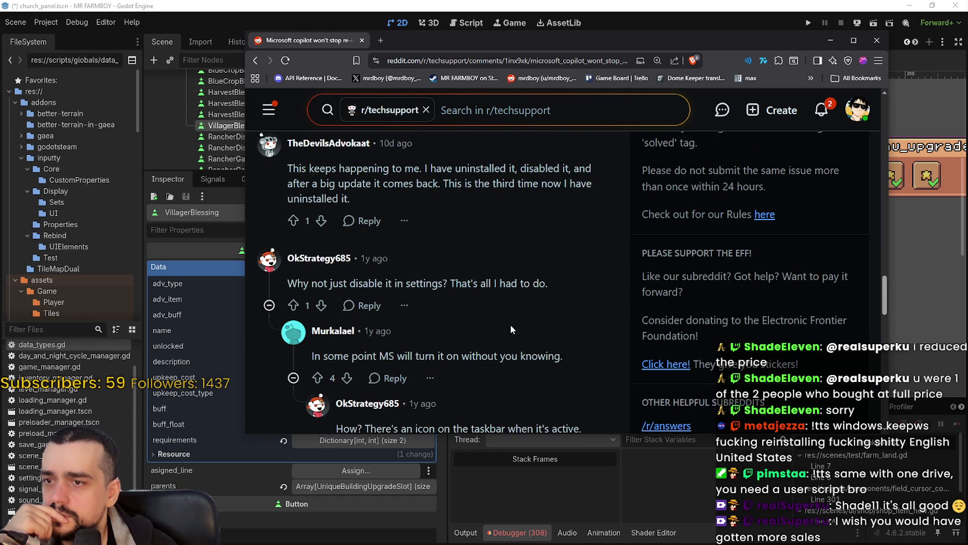
scroll(511, 324, down, 3)
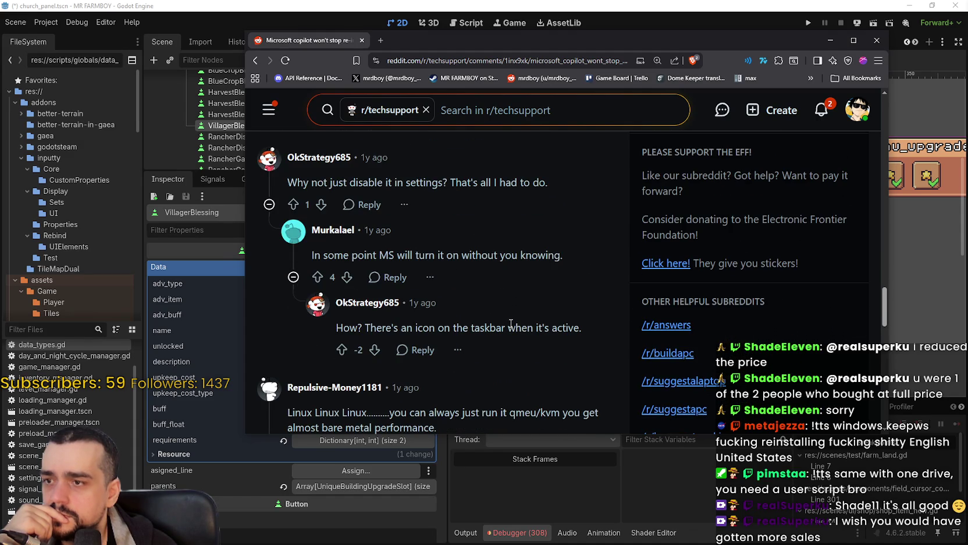
scroll(510, 322, down, 3)
scroll(509, 321, down, 3)
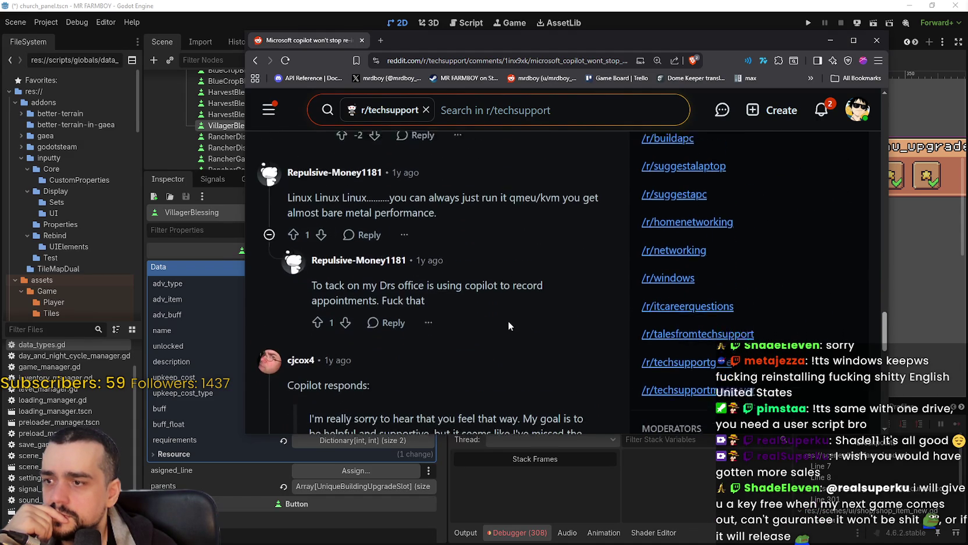
scroll(488, 375, down, 4)
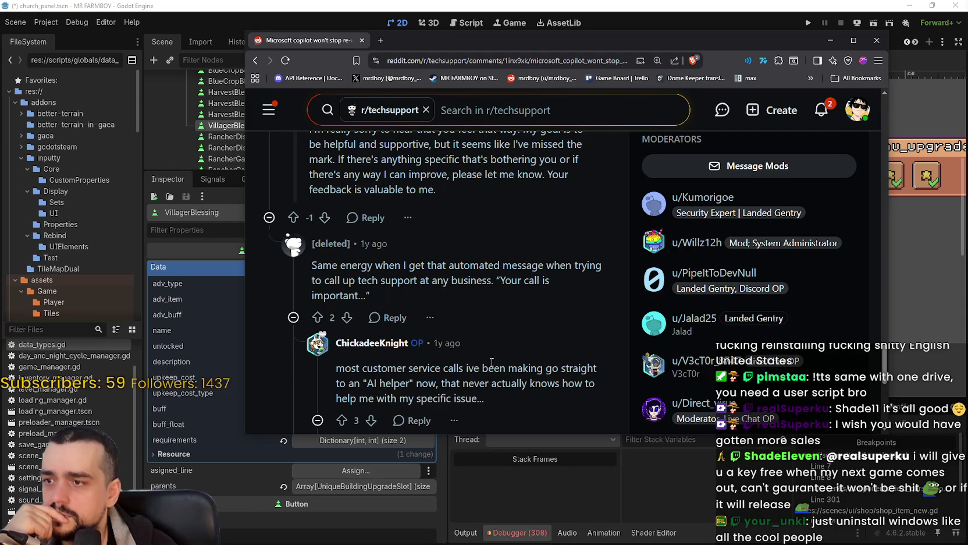
scroll(490, 358, down, 6)
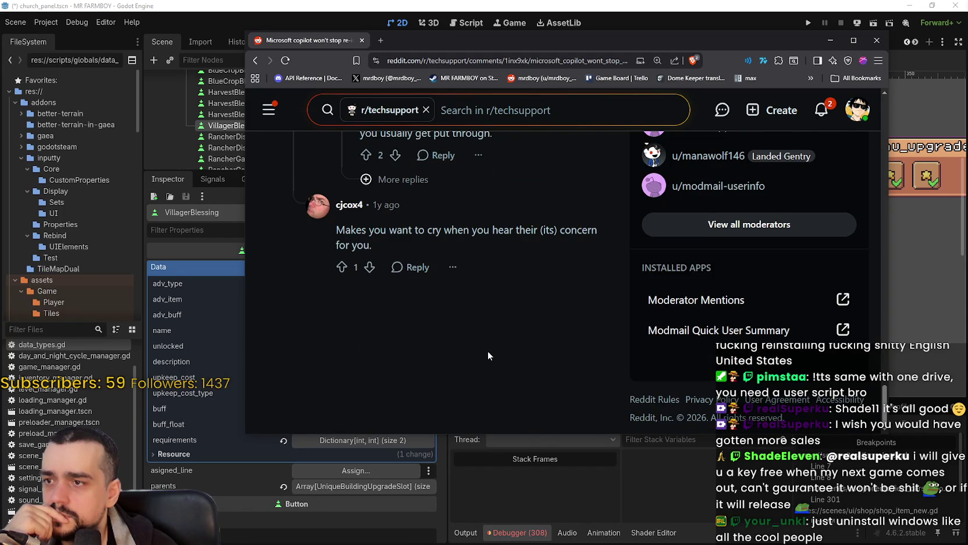
click(876, 41)
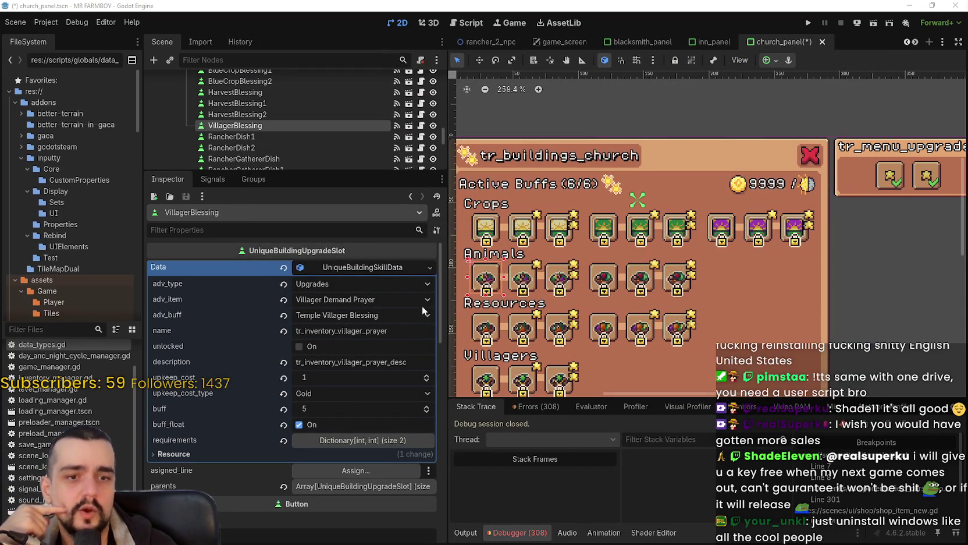
Zoom the canvas and narrow the Inspector to give the 2D view more room
scroll(702, 283, down, 1)
scroll(699, 282, up, 3)
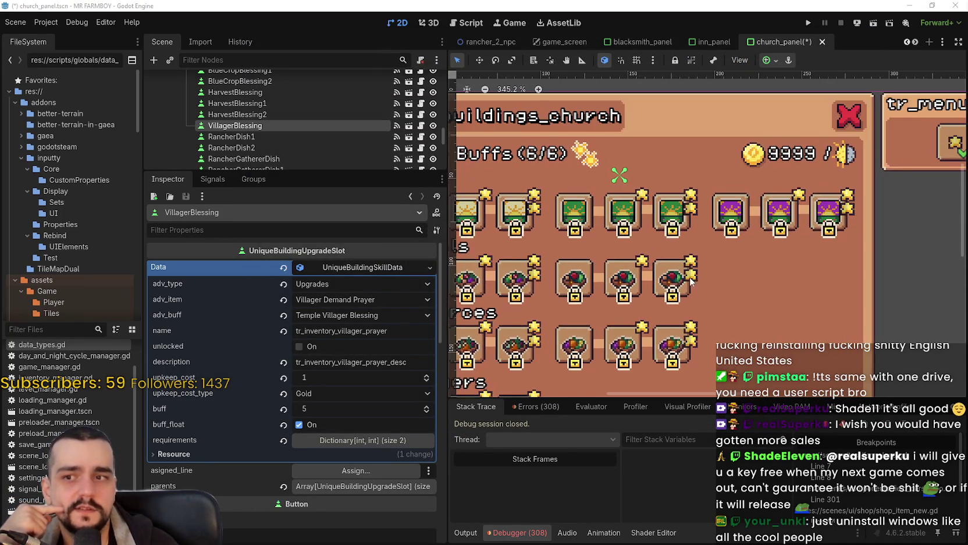
scroll(690, 274, down, 5)
scroll(684, 265, up, 4)
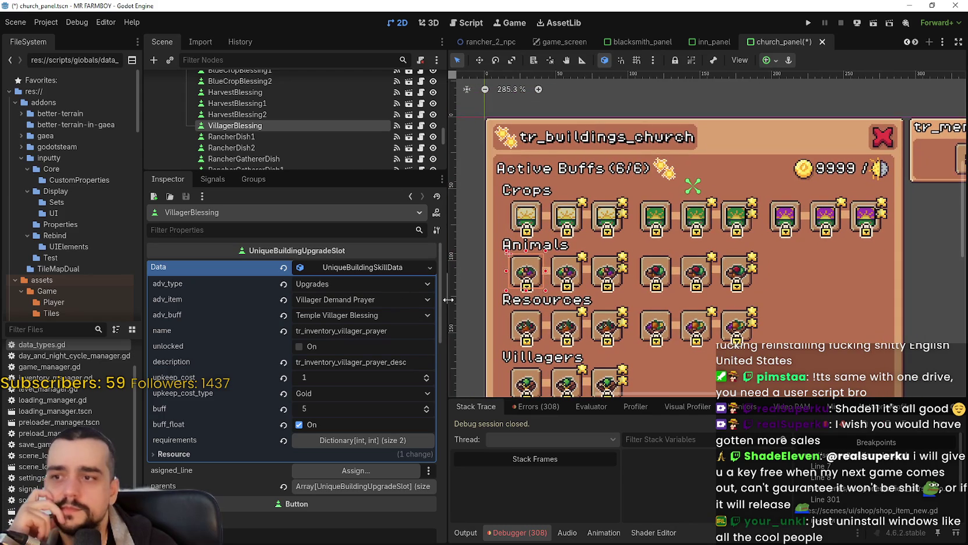
drag(448, 302, 415, 305)
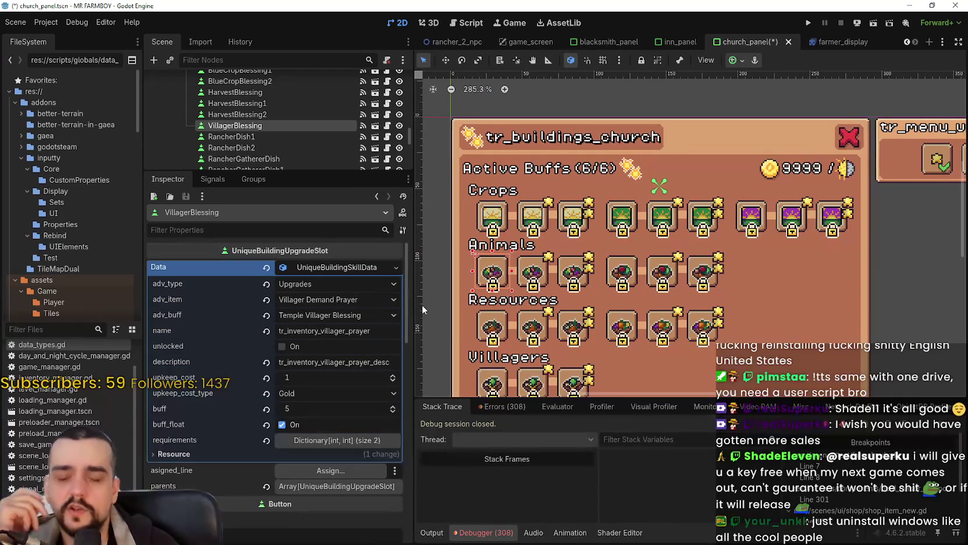
Check the slot's description and name keys, leaving both unchanged
double_click(379, 362)
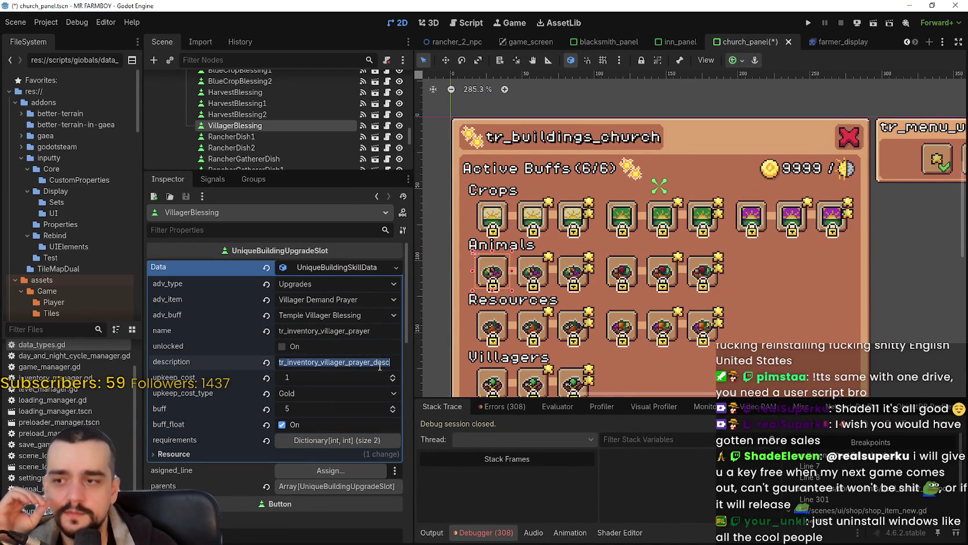
click(370, 332)
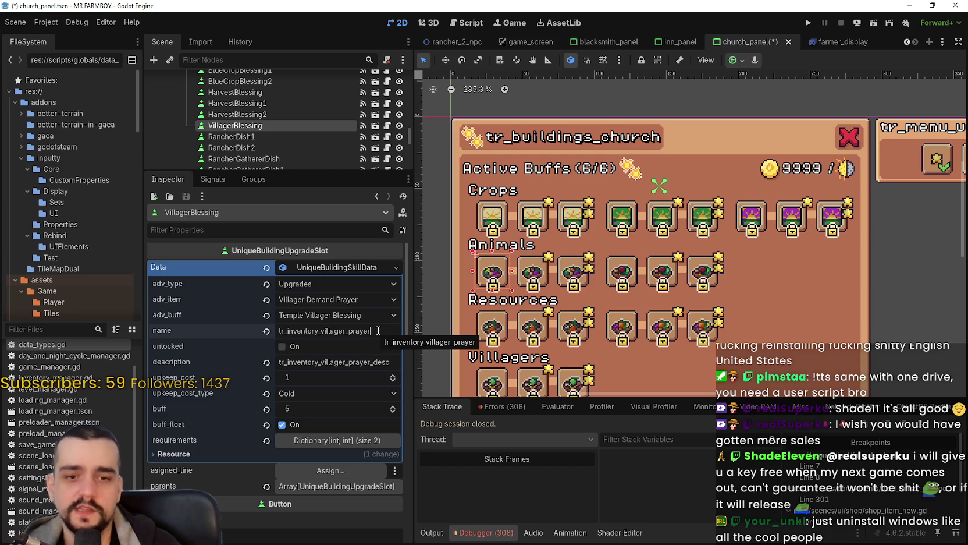
double_click(366, 331)
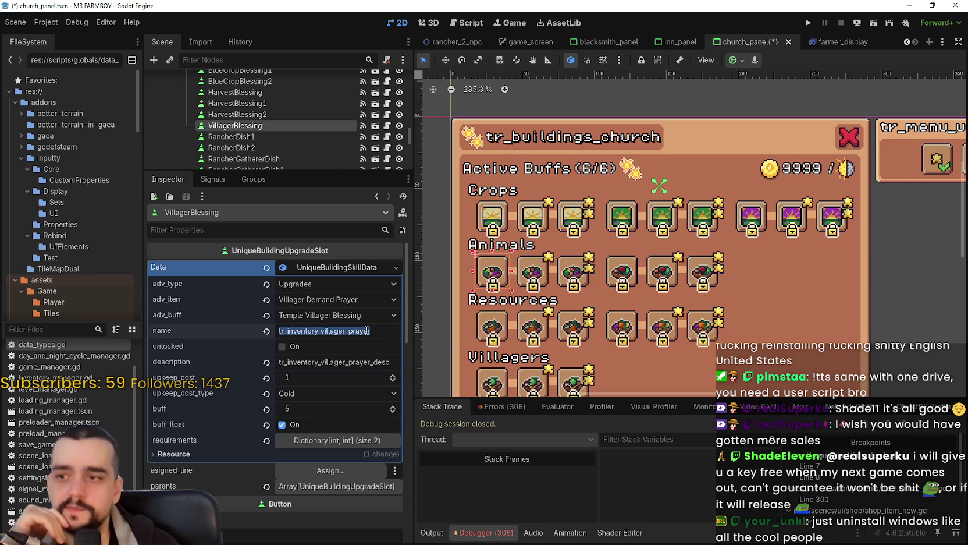
key(Return)
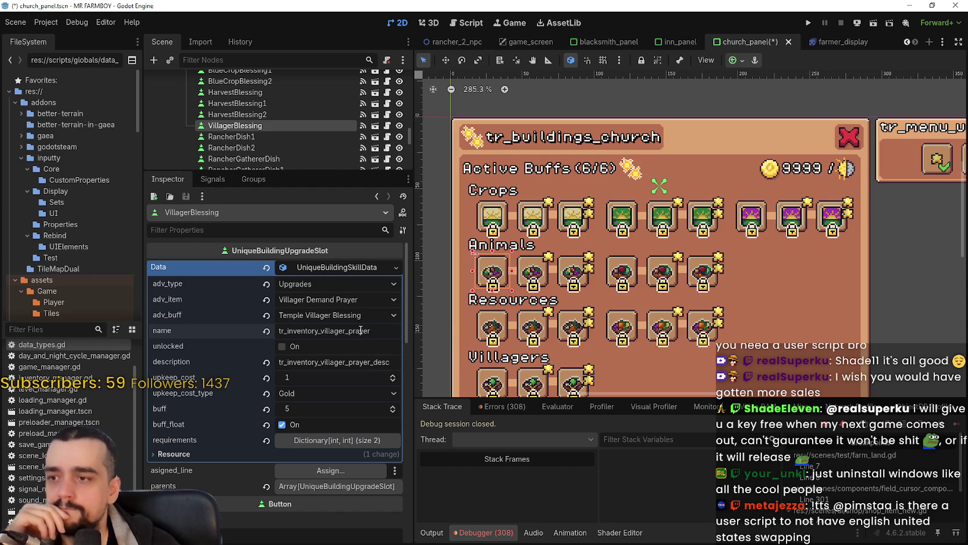
click(276, 136)
Rename RancherDish1 to VillagerBlessing1 and RancherDish2 to VillagerBlessing2 in the Scene dock
click(256, 137)
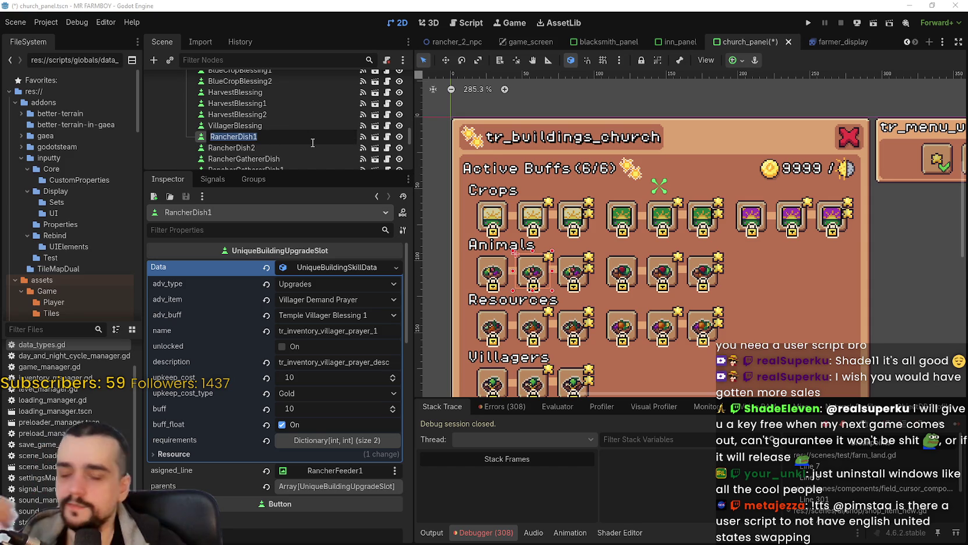
text(VillagerBlessing)
key(Escape)
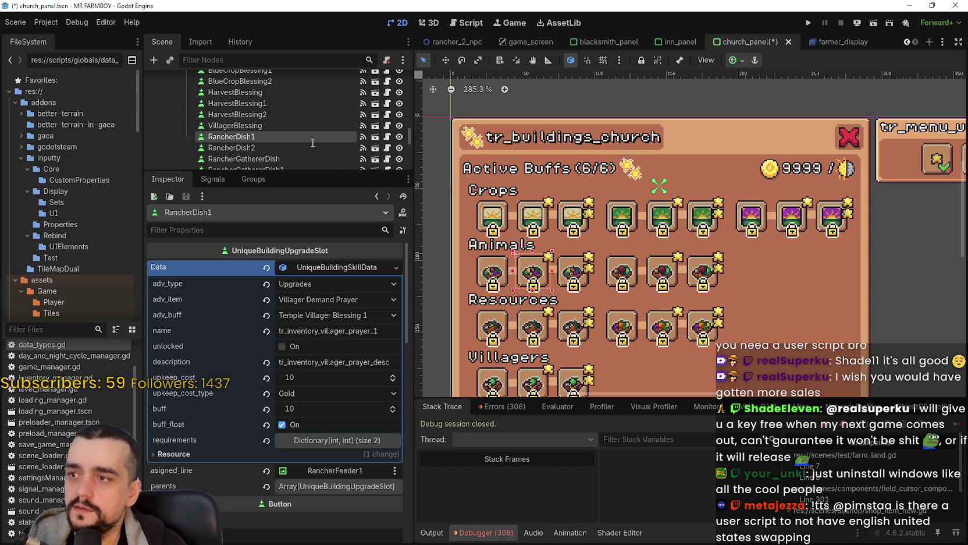
click(265, 149)
click(263, 149)
text(VillagerBlessing1)
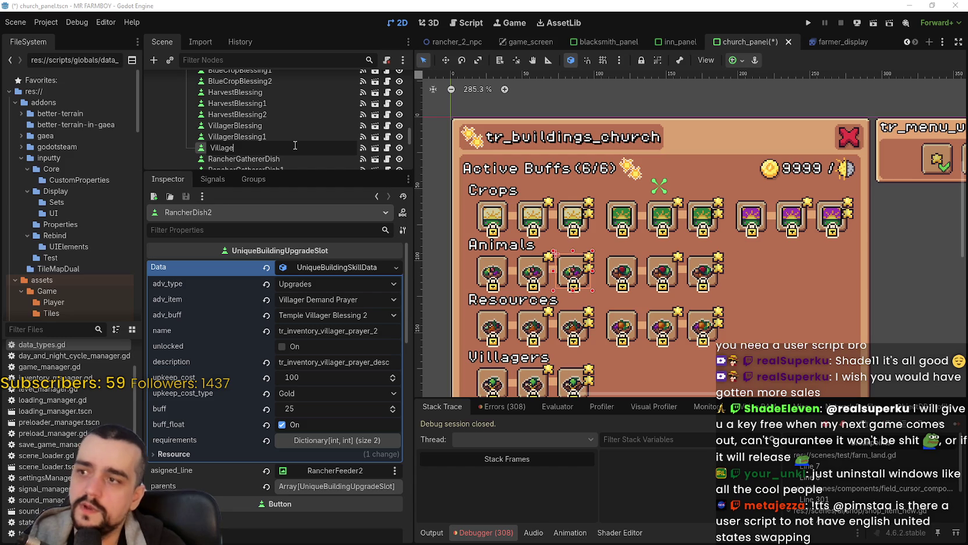
text(ssing2)
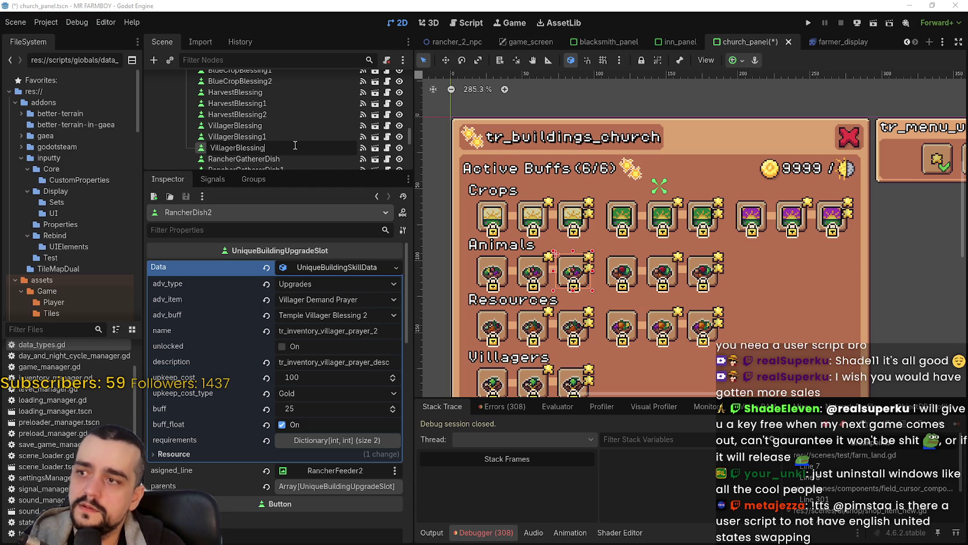
key(Return)
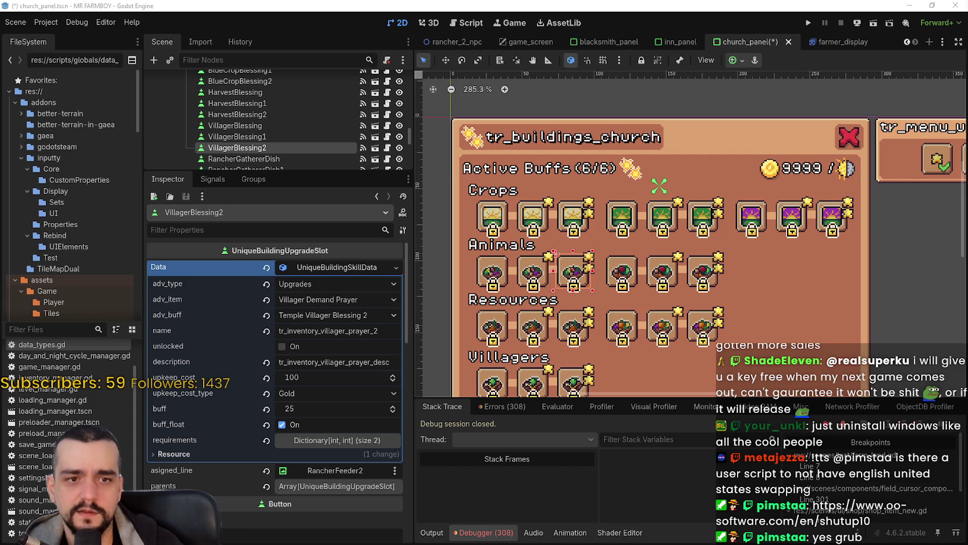
key(alt+Tab)
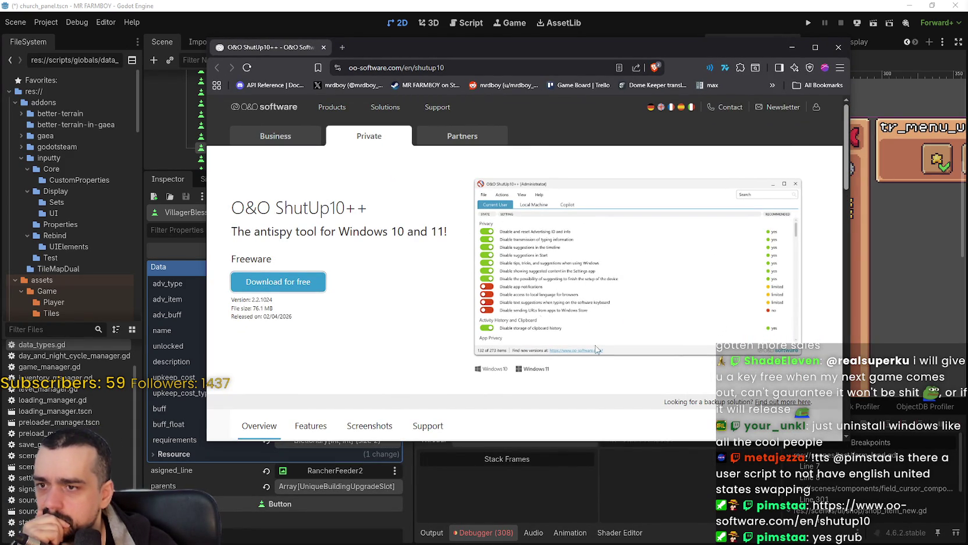
Read down the O&O ShutUp10++ product page, highlighting several passages
scroll(412, 275, down, 4)
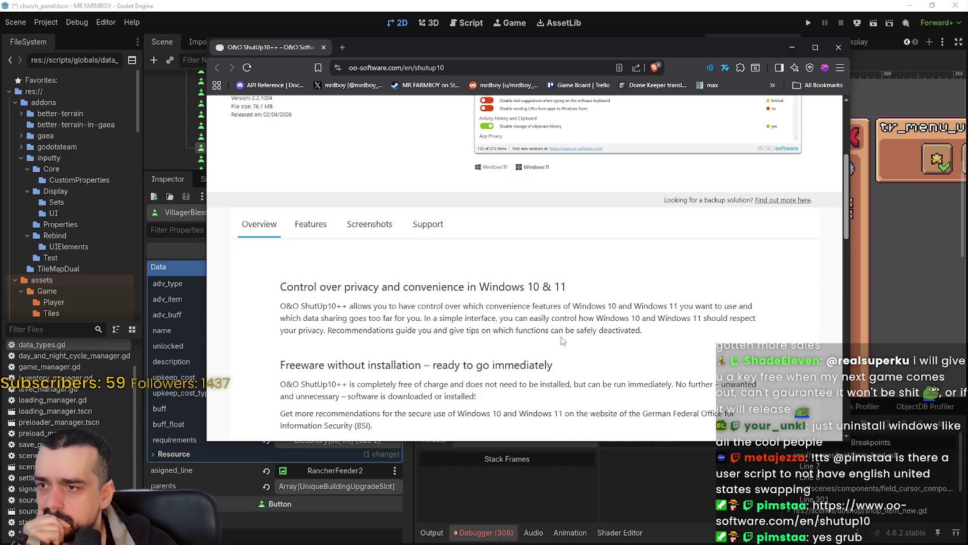
scroll(562, 341, down, 2)
drag(357, 207, 655, 232)
scroll(527, 299, down, 2)
scroll(529, 288, down, 2)
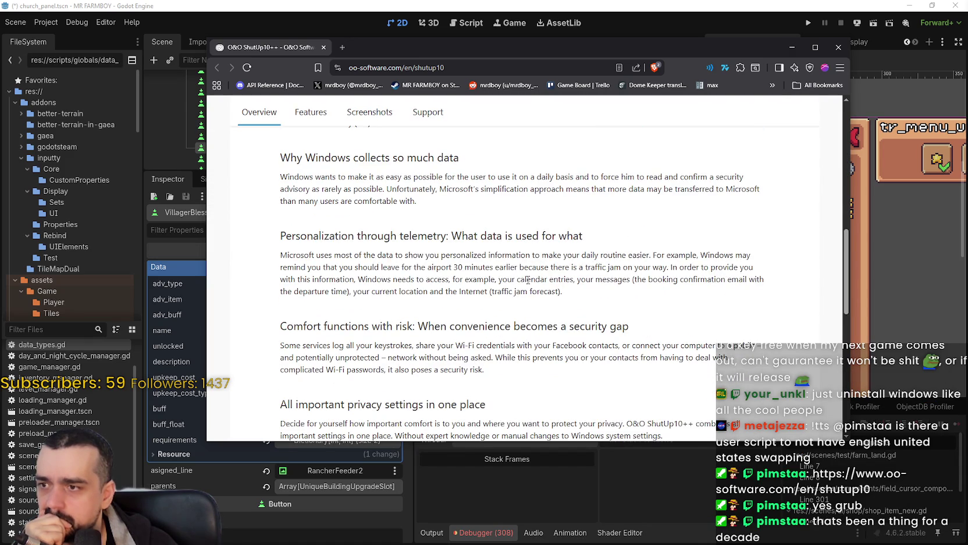
scroll(528, 280, down, 1)
scroll(528, 279, up, 1)
drag(283, 173, 477, 208)
scroll(480, 215, down, 5)
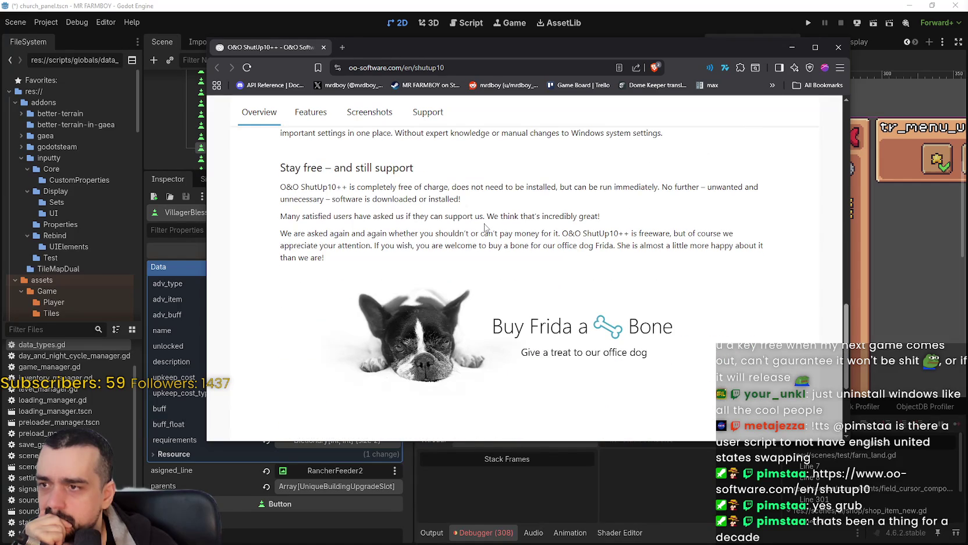
mouse_move(280, 168)
mouse_down()
mouse_move(308, 216)
mouse_move(384, 245)
mouse_up()
scroll(406, 243, down, 2)
scroll(406, 244, up, 15)
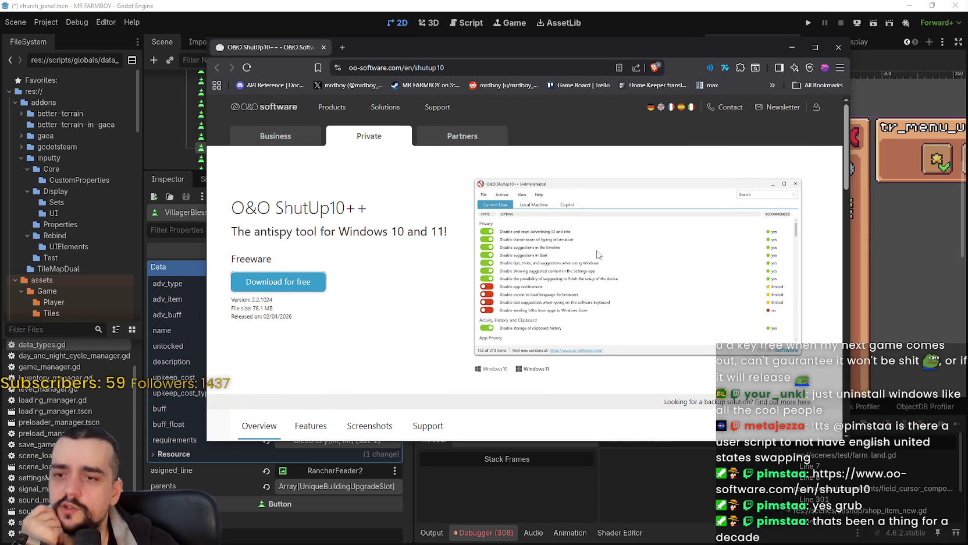
Open the product settings screenshot in a new tab and inspect it at full size
right_click(618, 245)
click(632, 258)
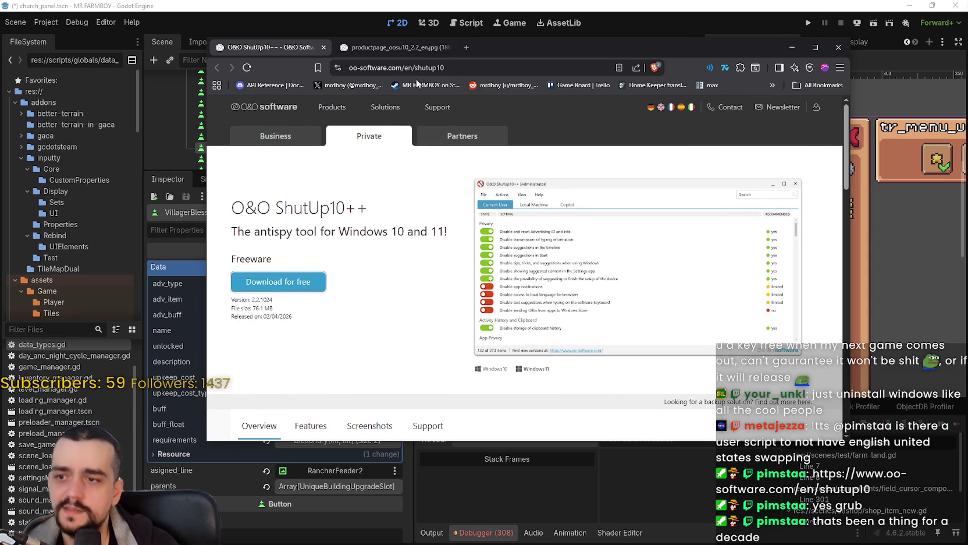
click(396, 48)
click(487, 198)
scroll(483, 326, down, 2)
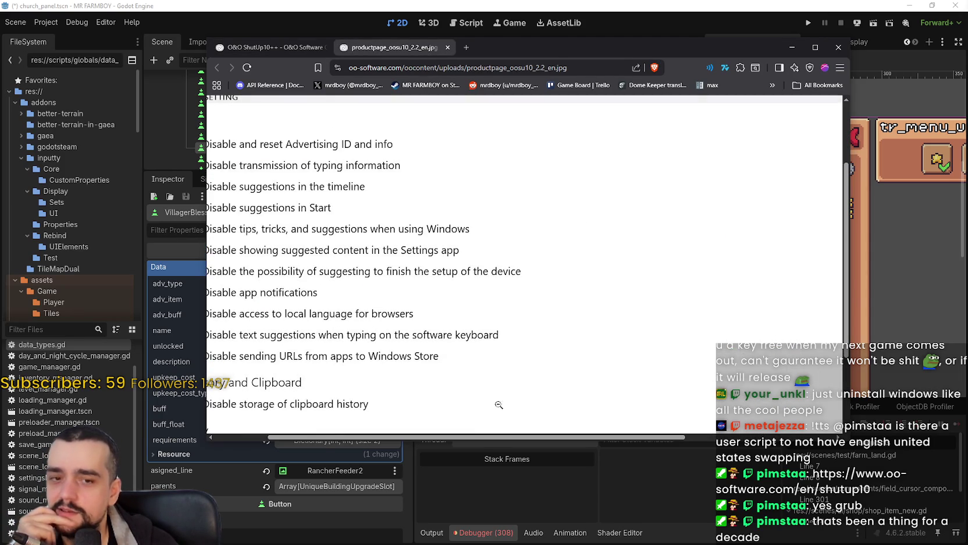
mouse_move(507, 435)
mouse_down()
mouse_move(654, 437)
mouse_move(391, 424)
mouse_up()
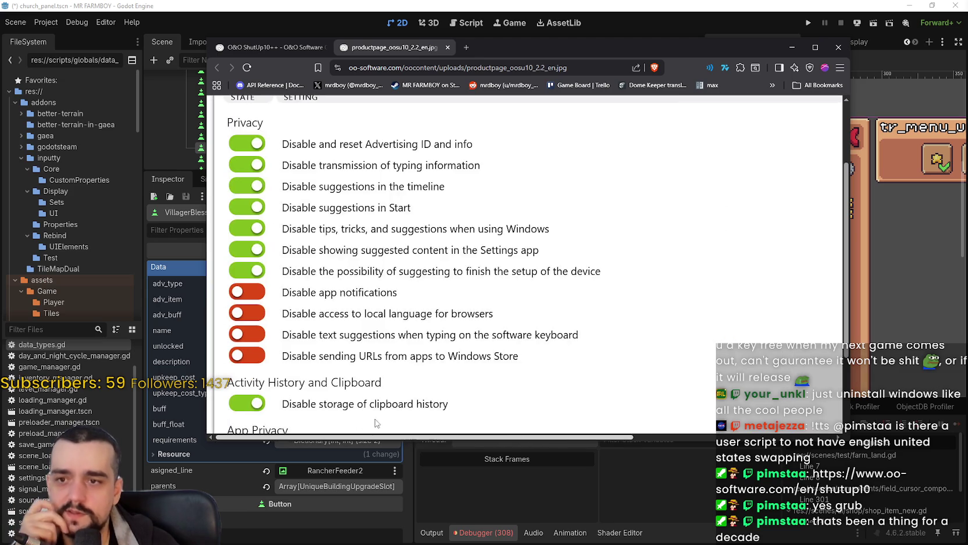
scroll(430, 308, up, 2)
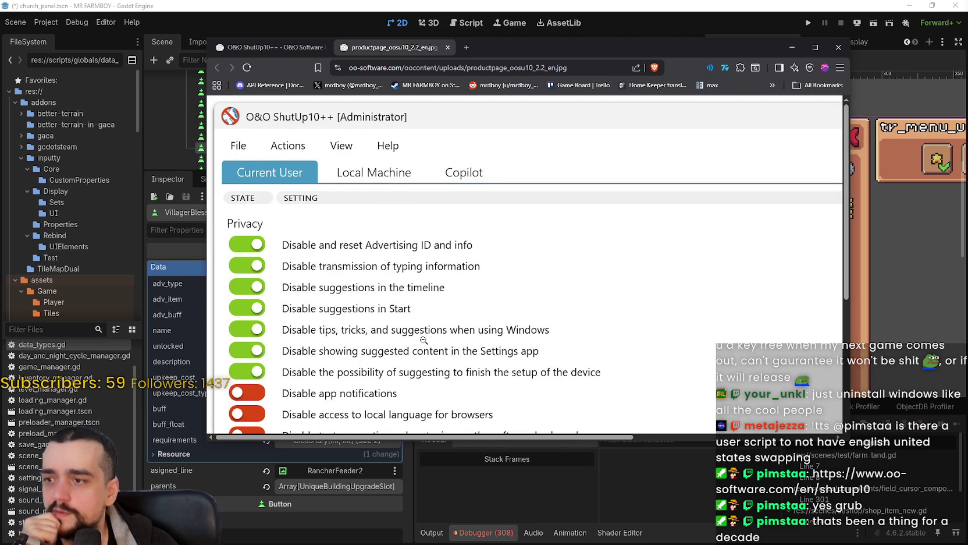
scroll(436, 344, down, 1)
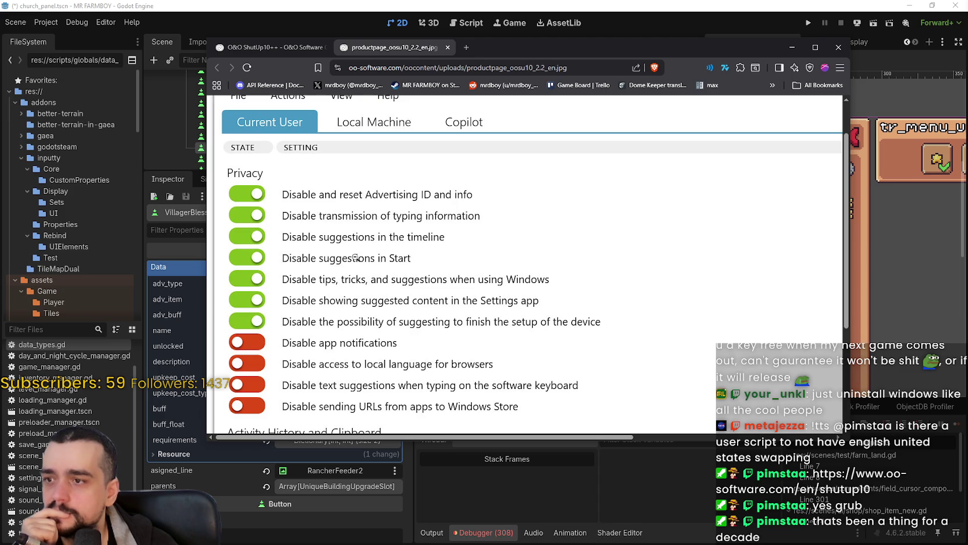
scroll(356, 182, down, 1)
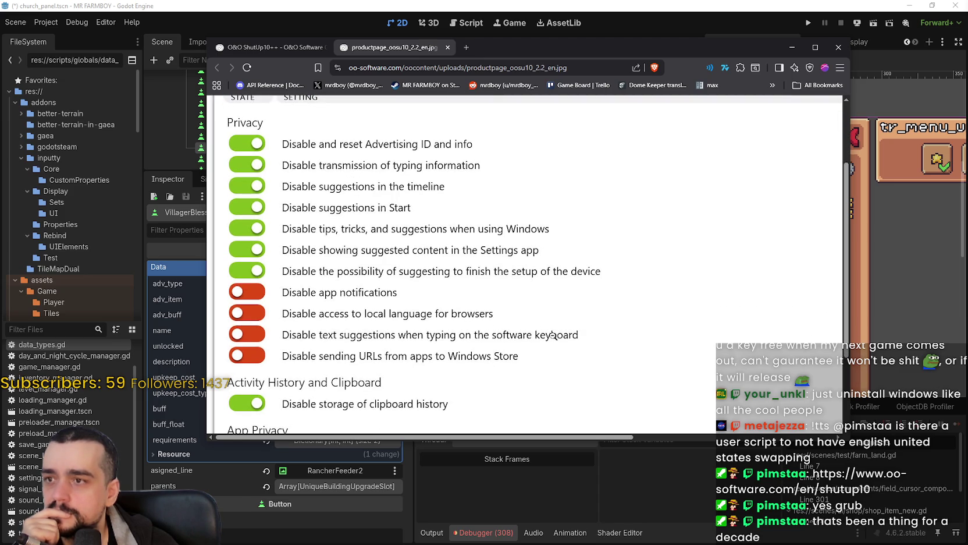
scroll(549, 331, down, 1)
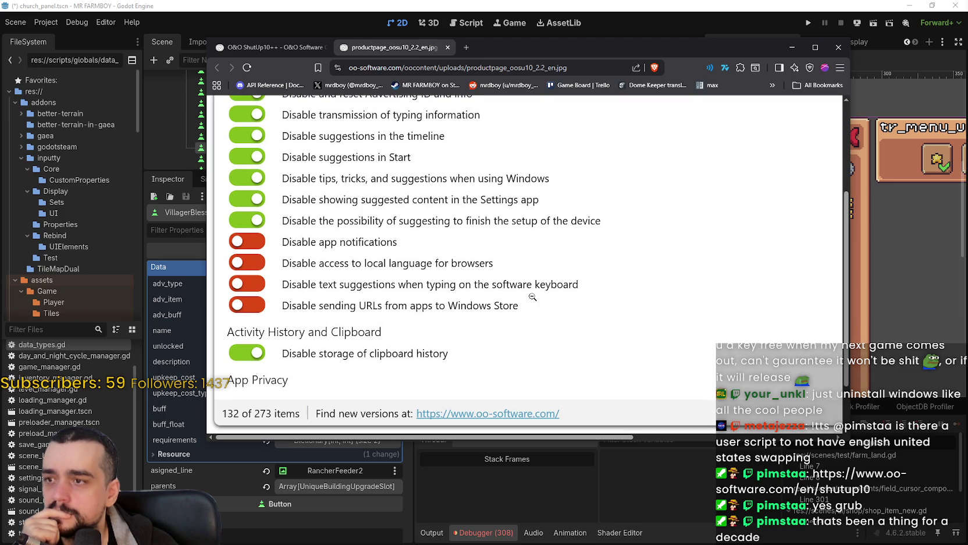
scroll(533, 296, down, 1)
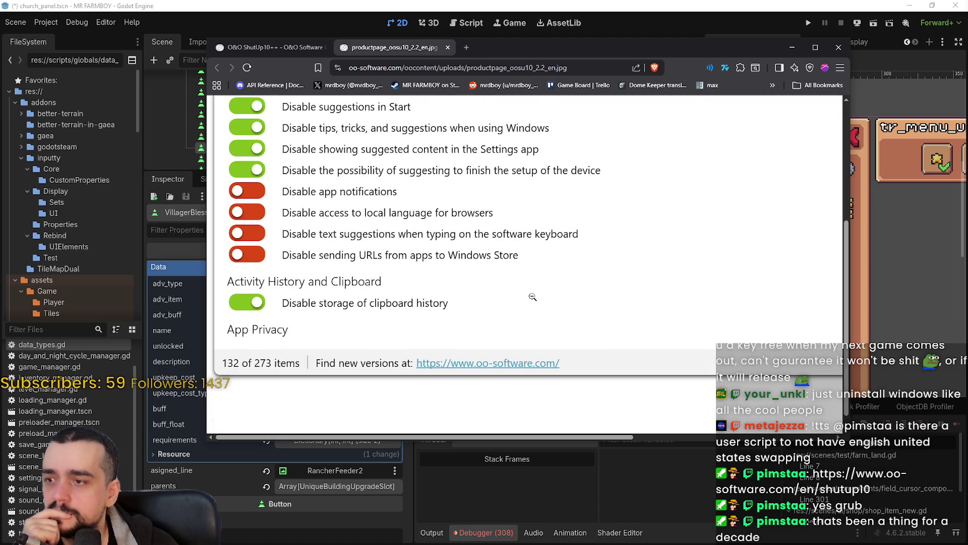
scroll(533, 297, up, 3)
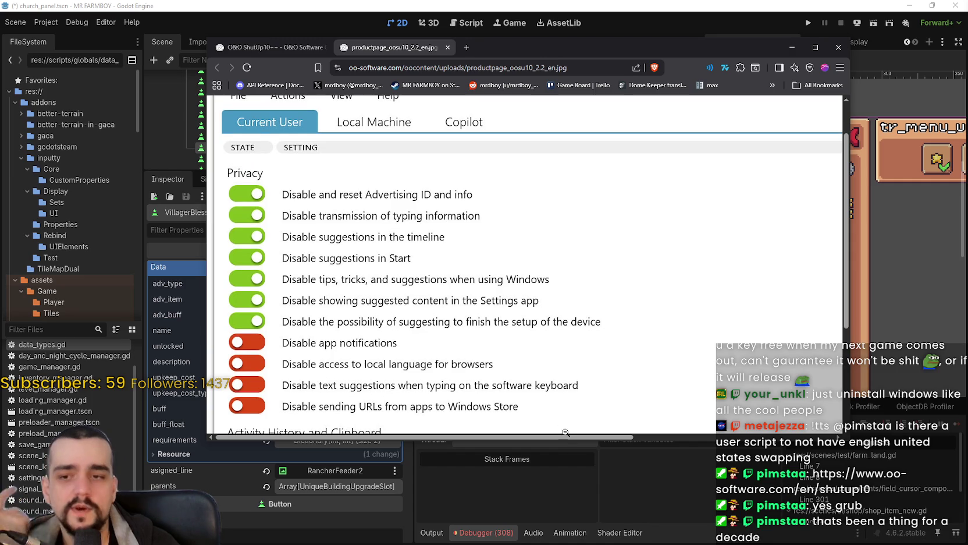
scroll(573, 442, right, 5)
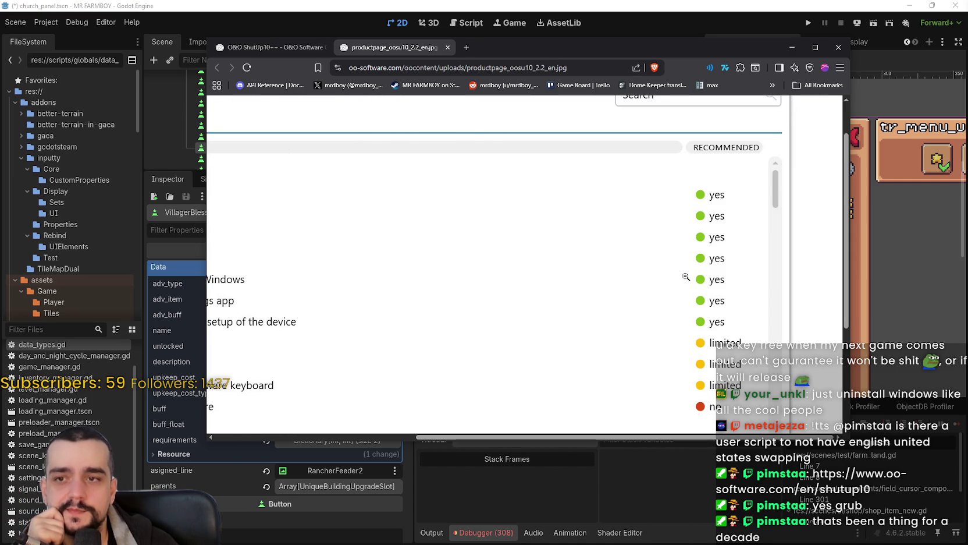
Fit the screenshot back to the window, then close the image tab and the browser
click(713, 272)
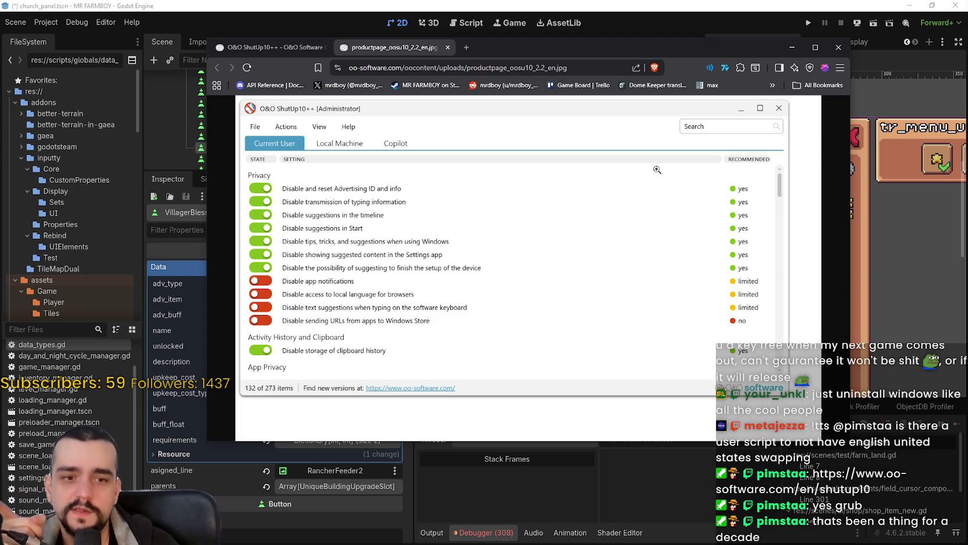
click(625, 131)
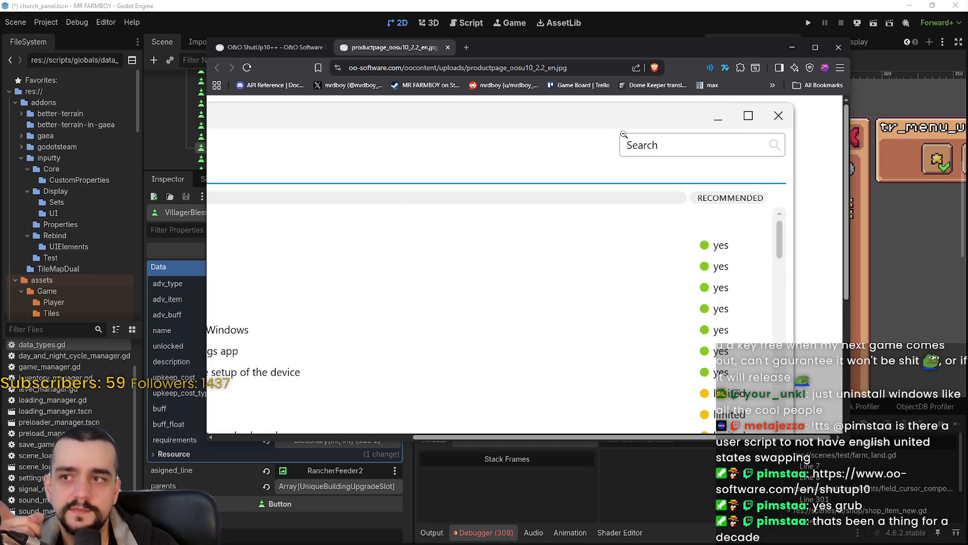
click(627, 148)
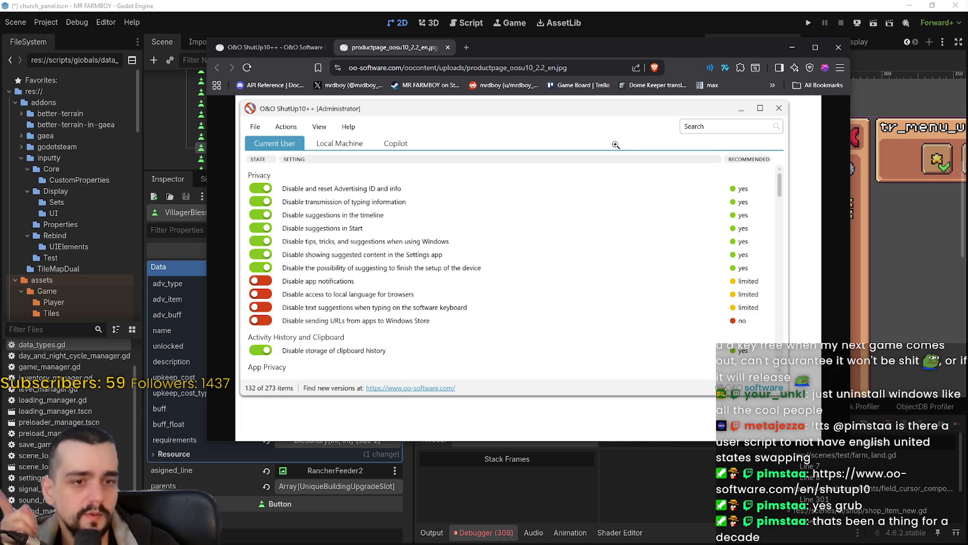
click(448, 47)
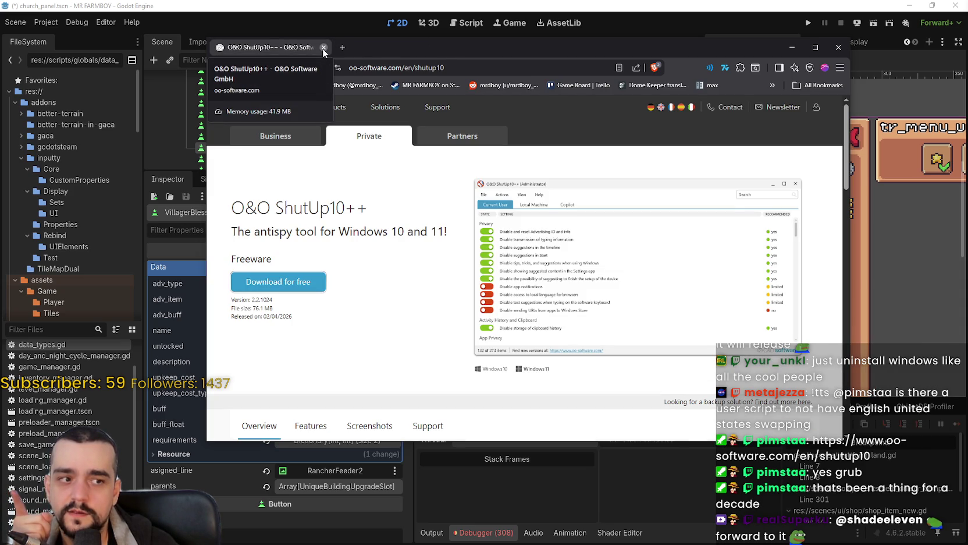
click(323, 47)
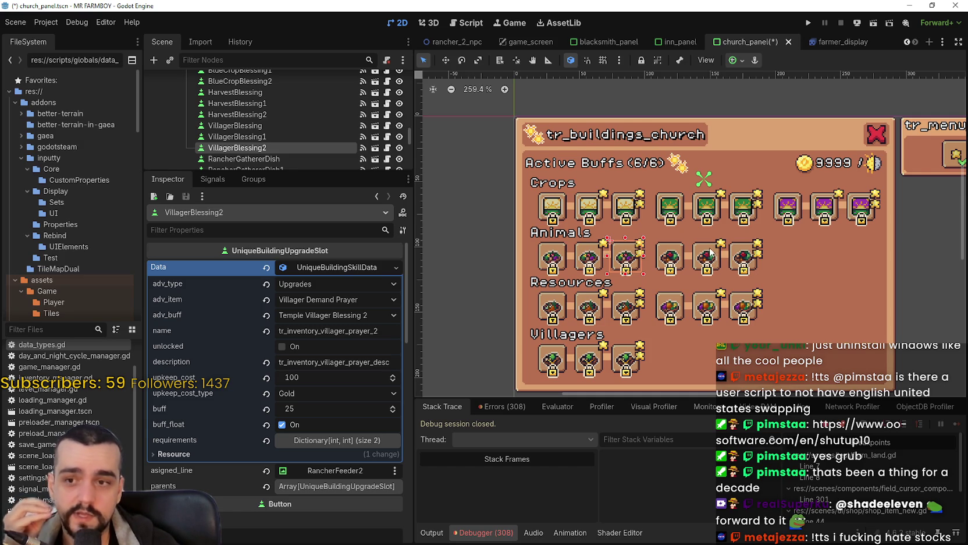
scroll(711, 255, down, 1)
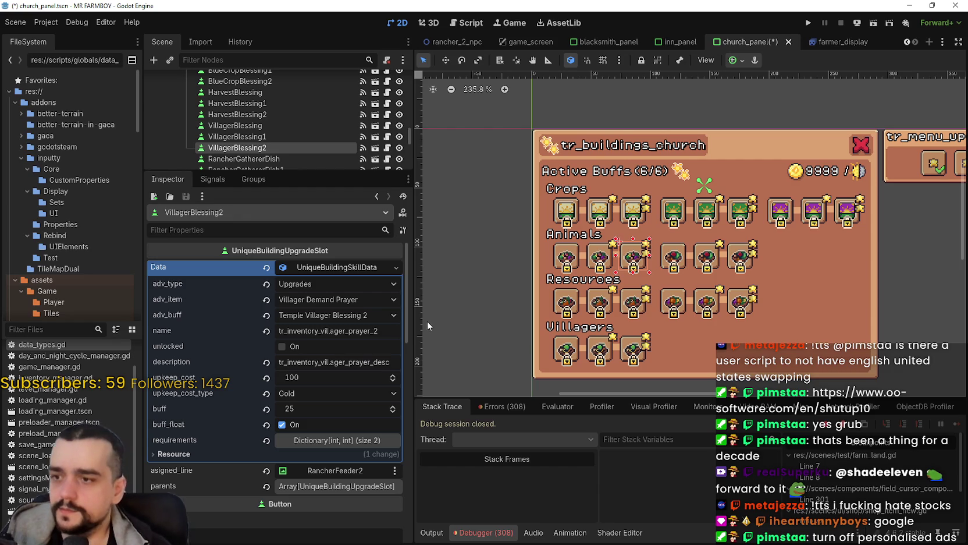
scroll(671, 302, up, 2)
Save the scene and copy VillagerBlessing's Data resource
scroll(673, 318, up, 2)
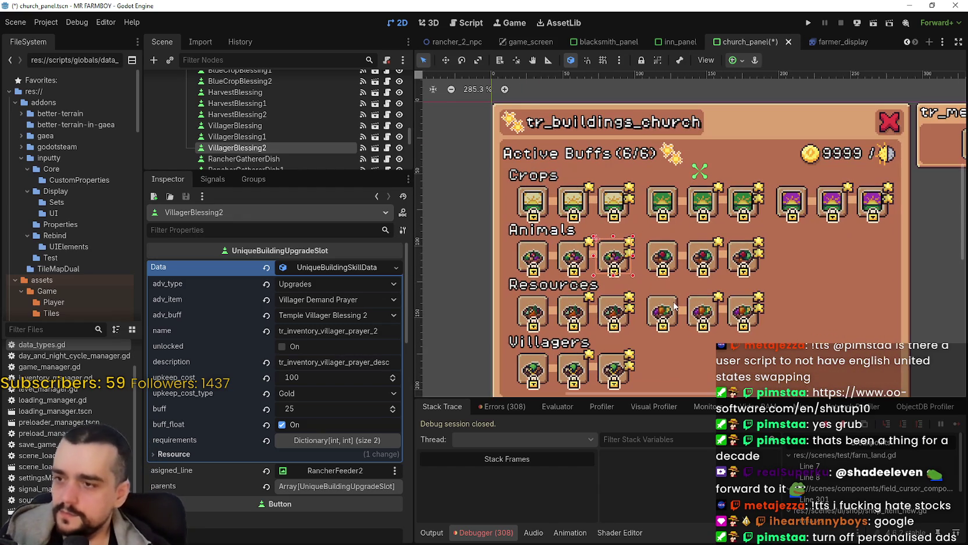
scroll(281, 148, down, 1)
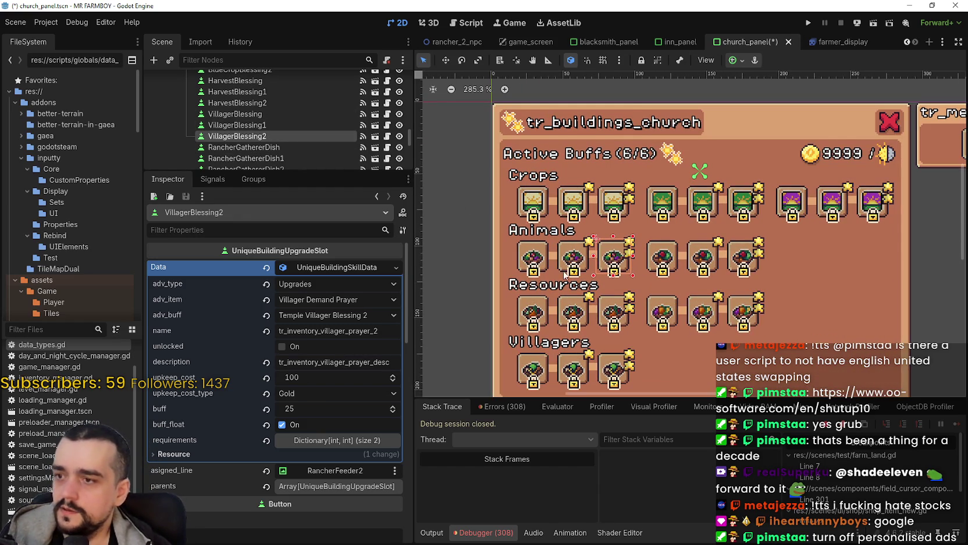
scroll(637, 227, down, 3)
key(ctrl+s)
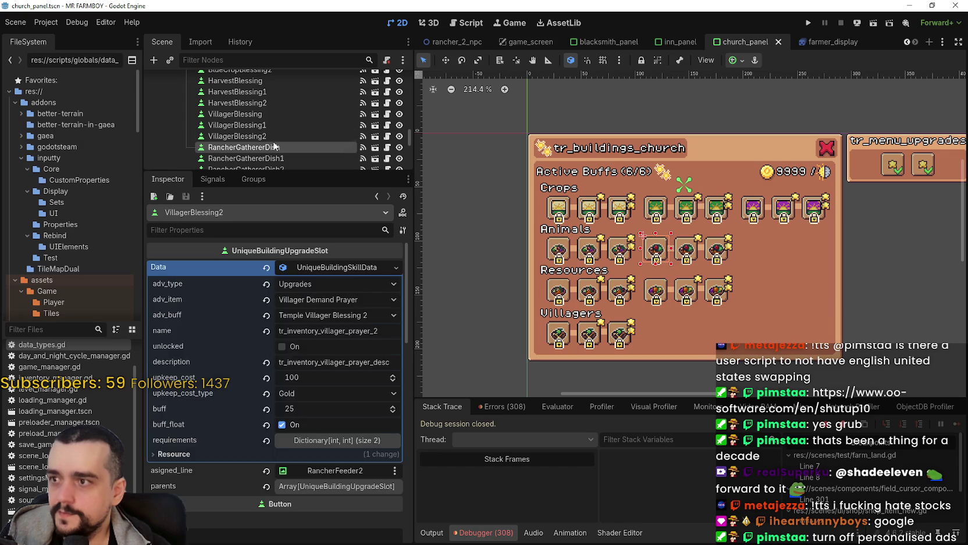
click(274, 147)
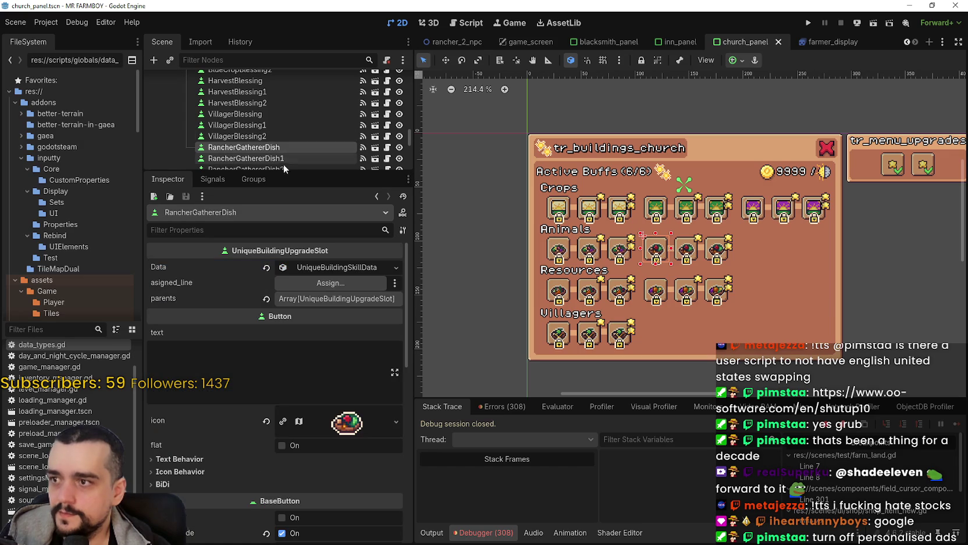
click(274, 114)
right_click(324, 269)
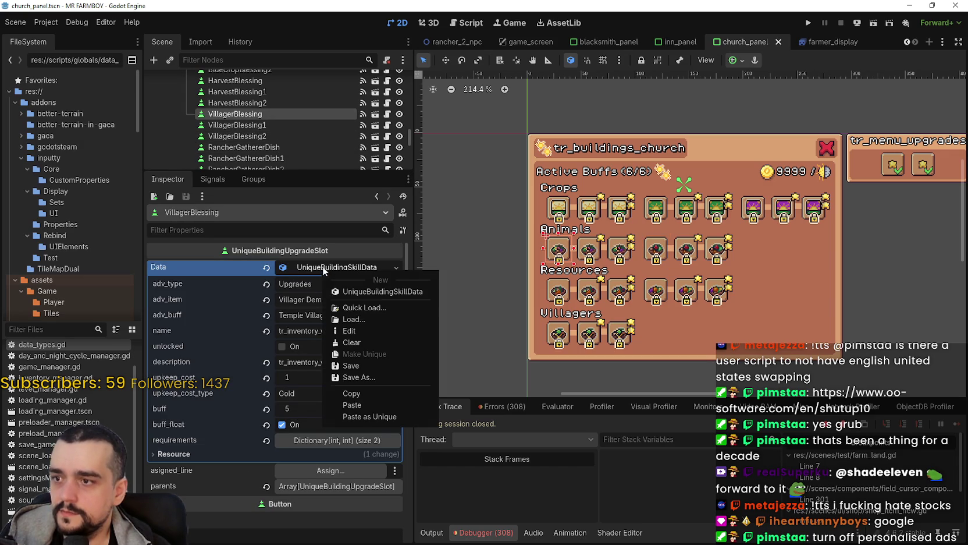
click(367, 397)
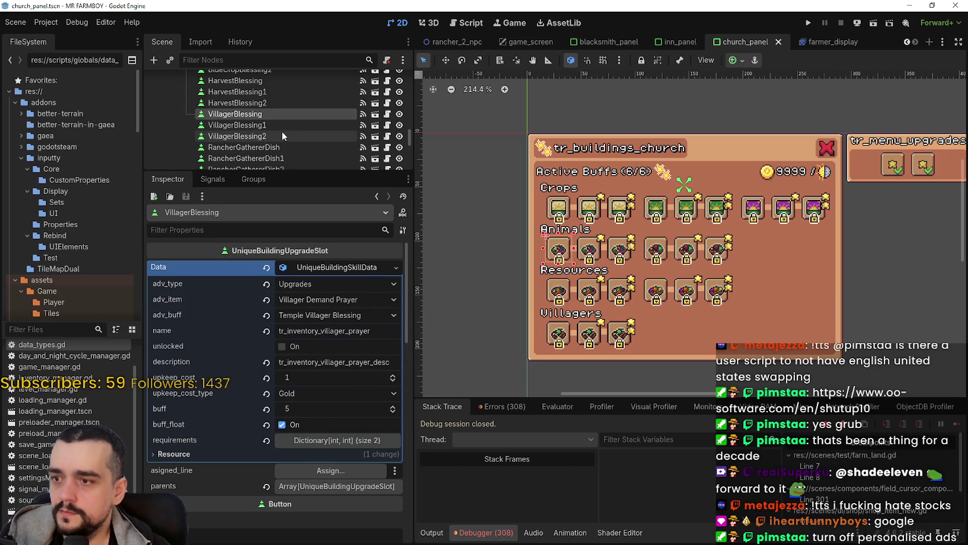
Paste the copied villager upgrade data into RancherGathererDish's Data resource
click(282, 126)
click(275, 137)
click(282, 148)
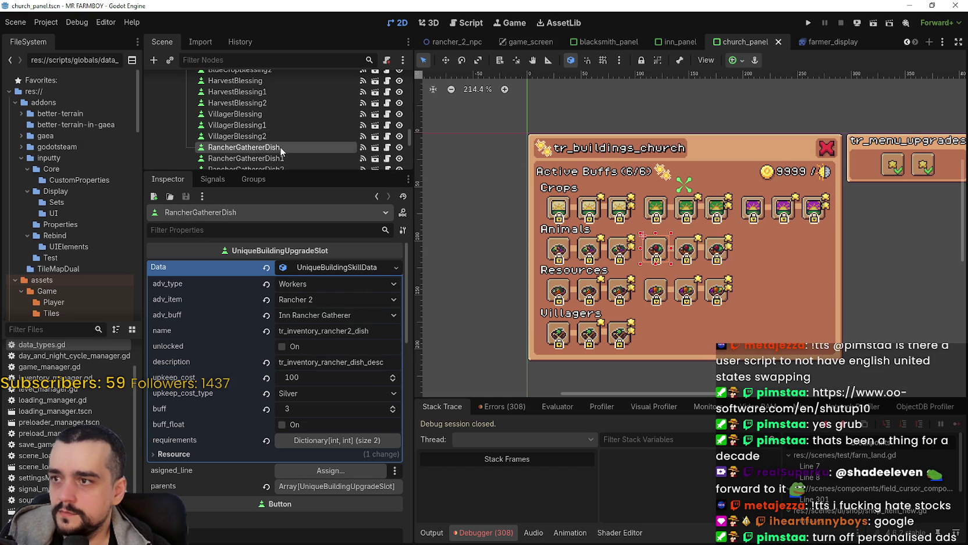
right_click(309, 267)
click(369, 401)
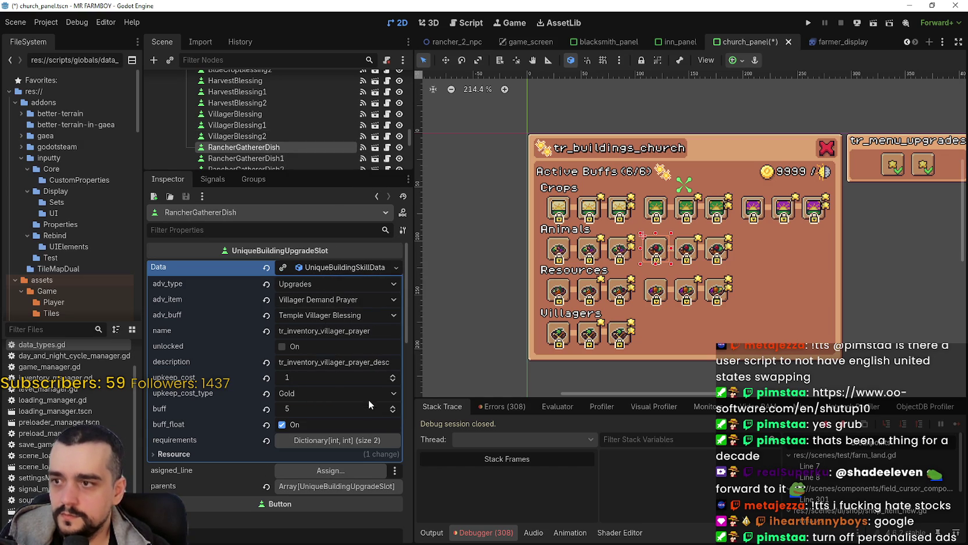
click(321, 300)
Set the upgrade item to Rock Prayer and the buff to Temple Stone Blessing, then save
scroll(361, 420, down, 15)
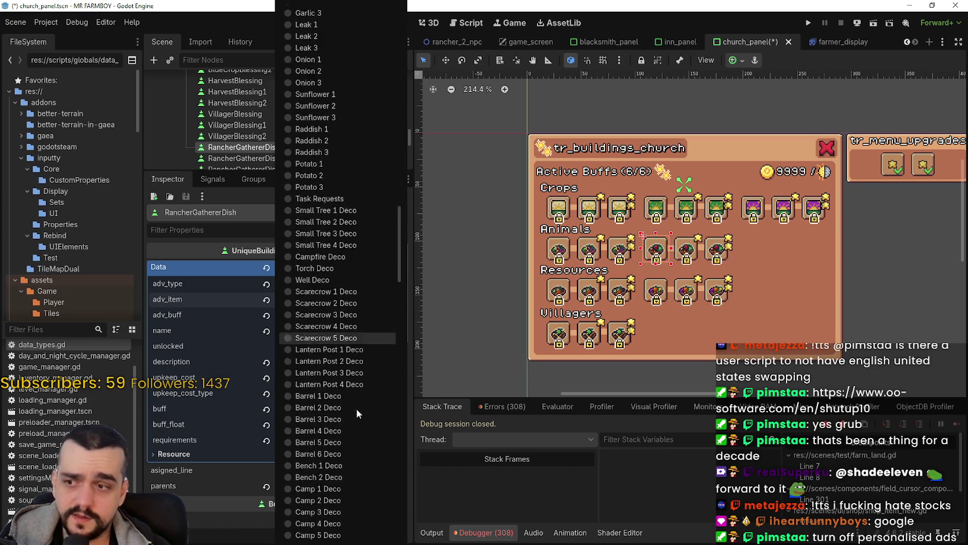
scroll(354, 411, down, 10)
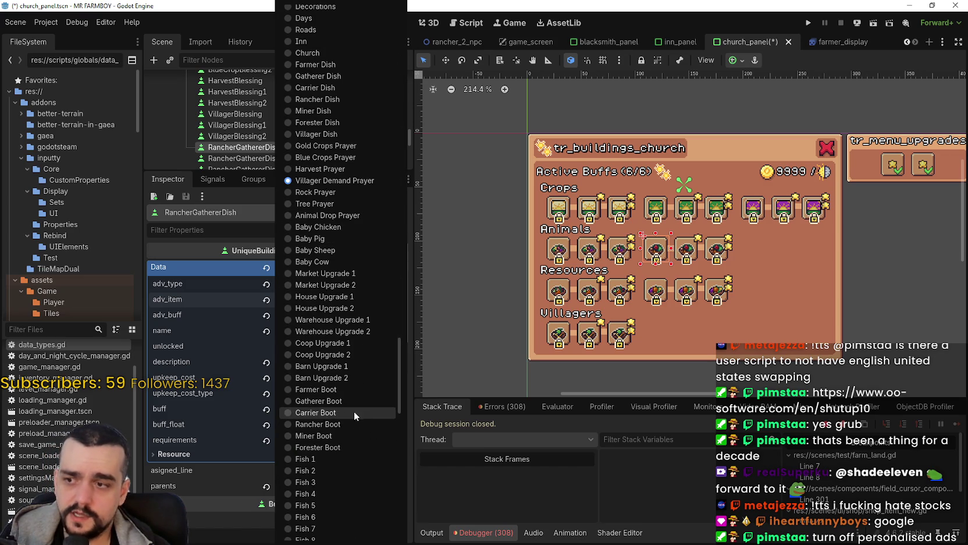
click(324, 193)
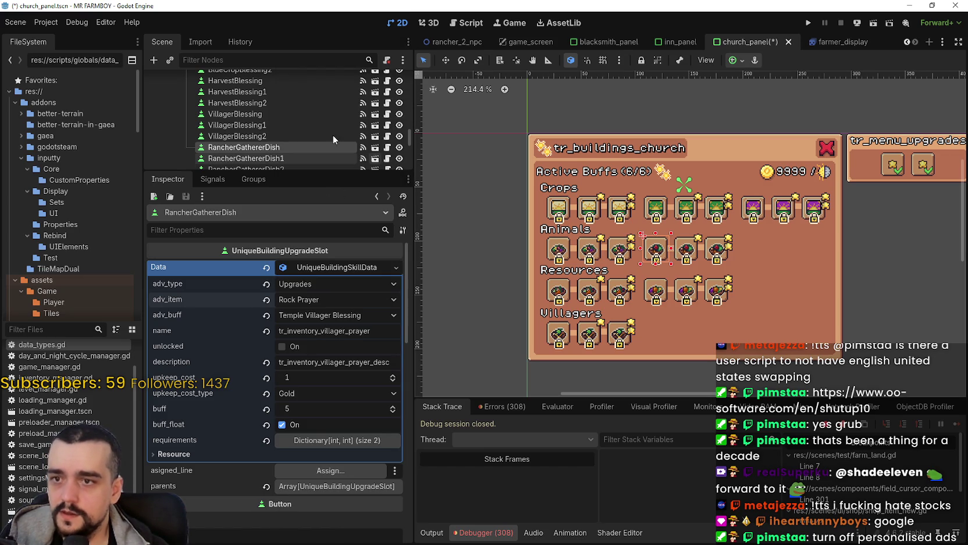
scroll(269, 125, down, 1)
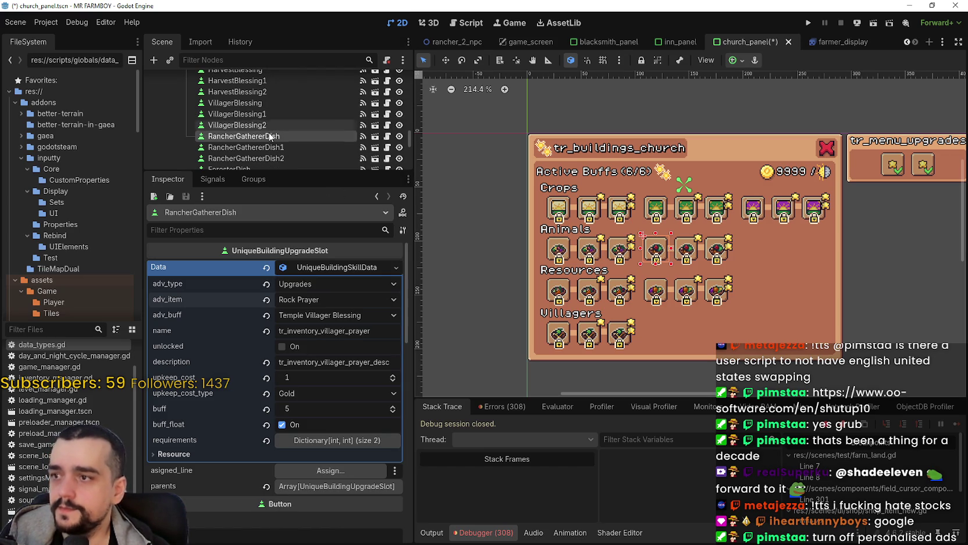
click(334, 314)
scroll(341, 360, down, 3)
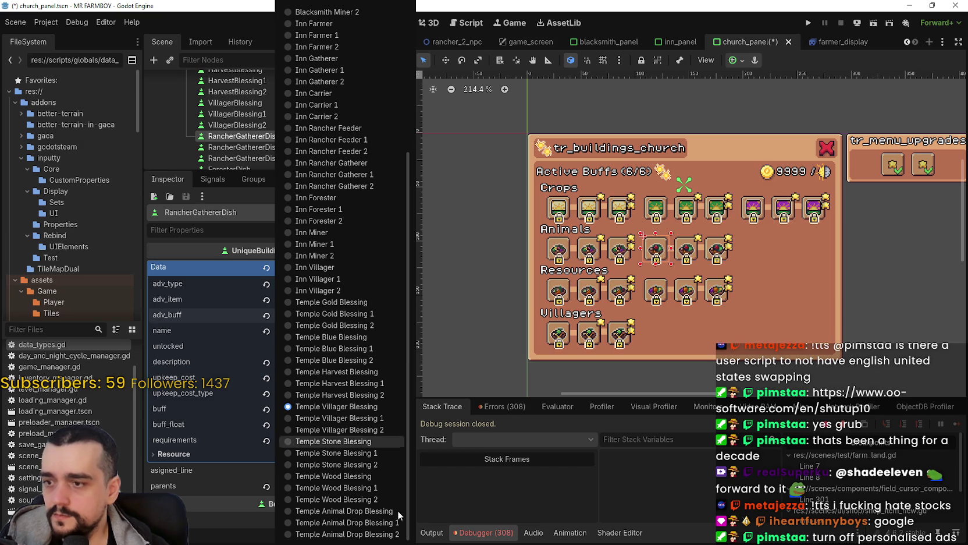
click(368, 445)
key(ctrl+s)
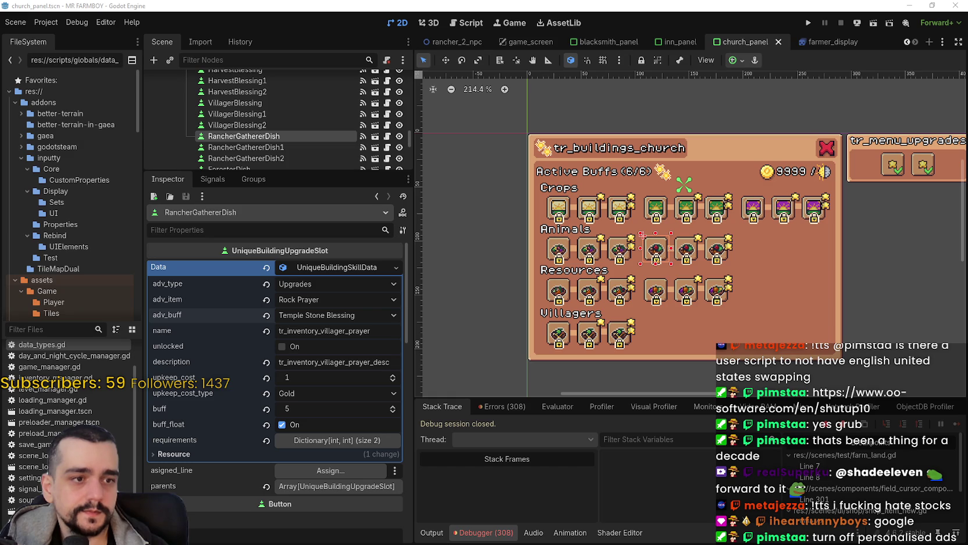
Set the name key tr_inventory_rock_prayer and description key tr_inventory_rock_prayer_desc, saving each
click(310, 330)
text(tr_inventory_rock_prayer)
key(ctrl+s)
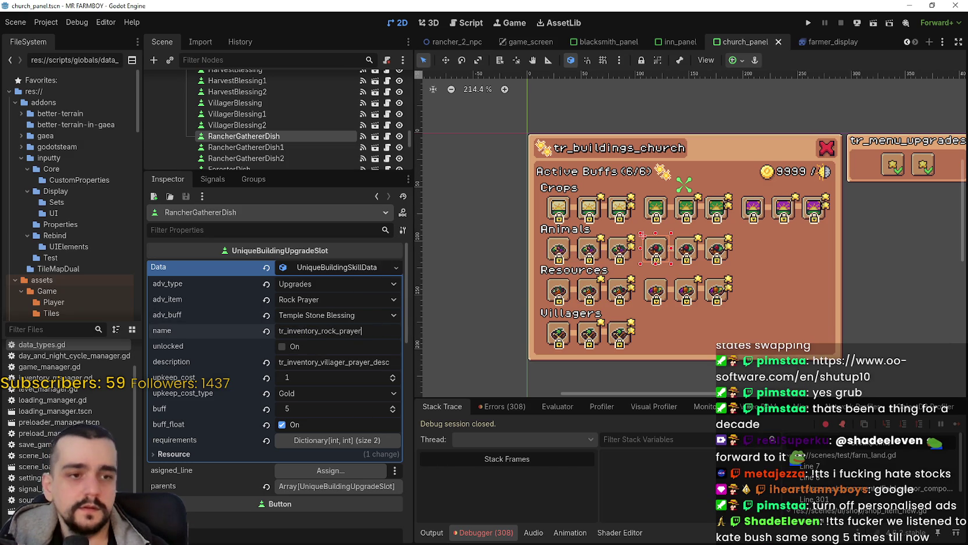
click(310, 362)
text(tr_inventory_rock_prayer_desc)
key(ctrl+s)
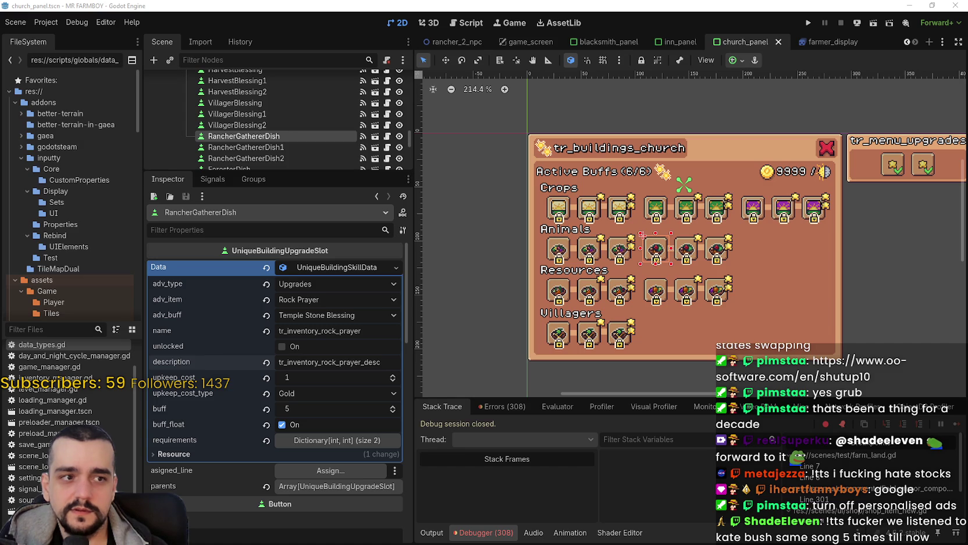
key(alt+Tab)
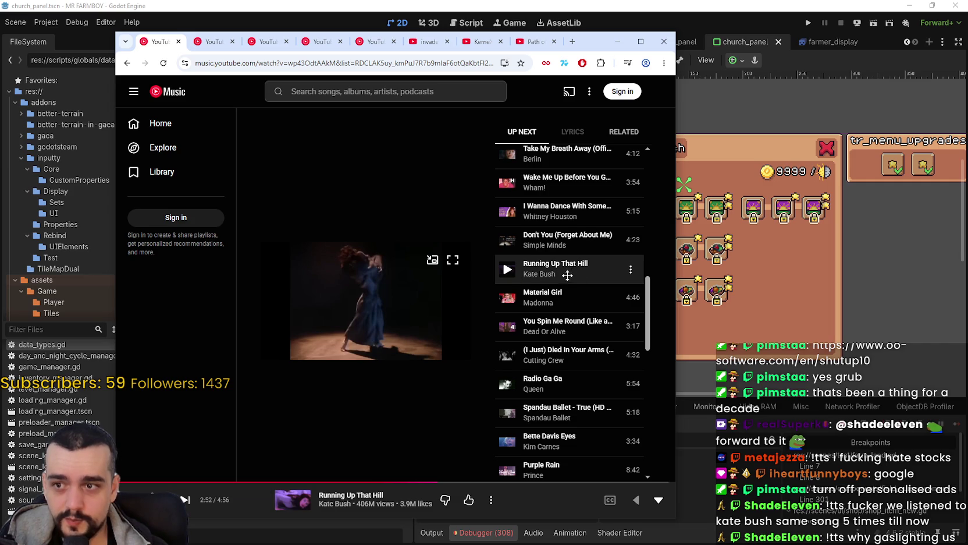
Browse the YouTube Music Up Next queue, then minimize the player window
scroll(566, 275, up, 4)
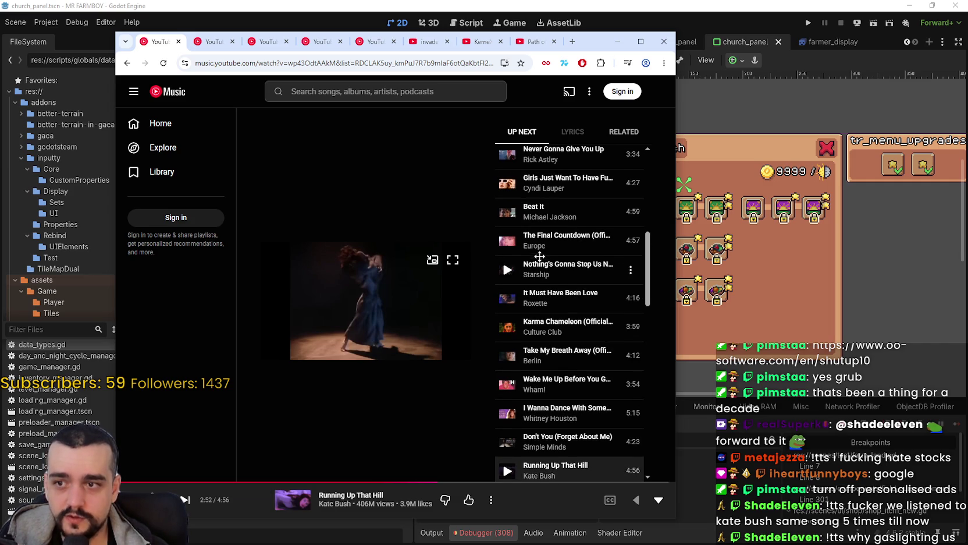
scroll(547, 378, up, 2)
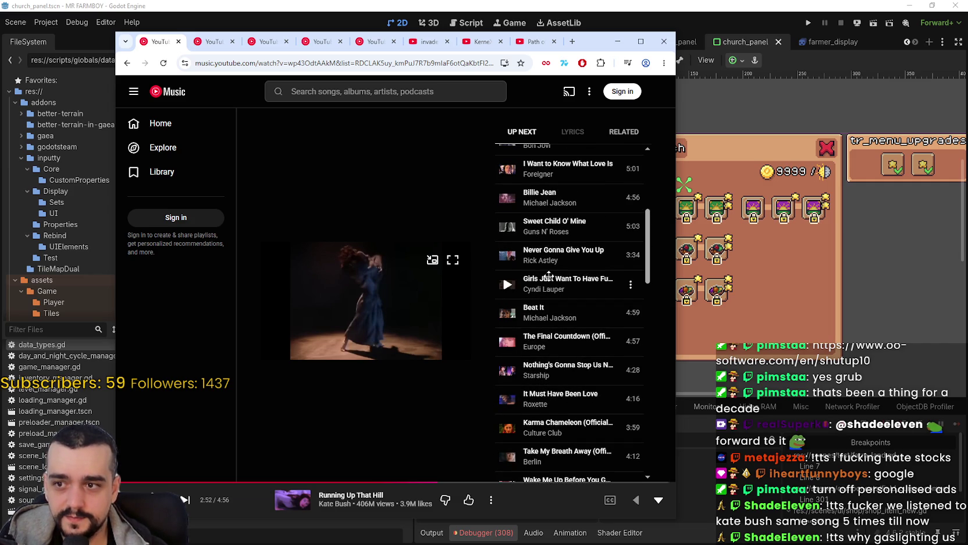
scroll(550, 353, up, 2)
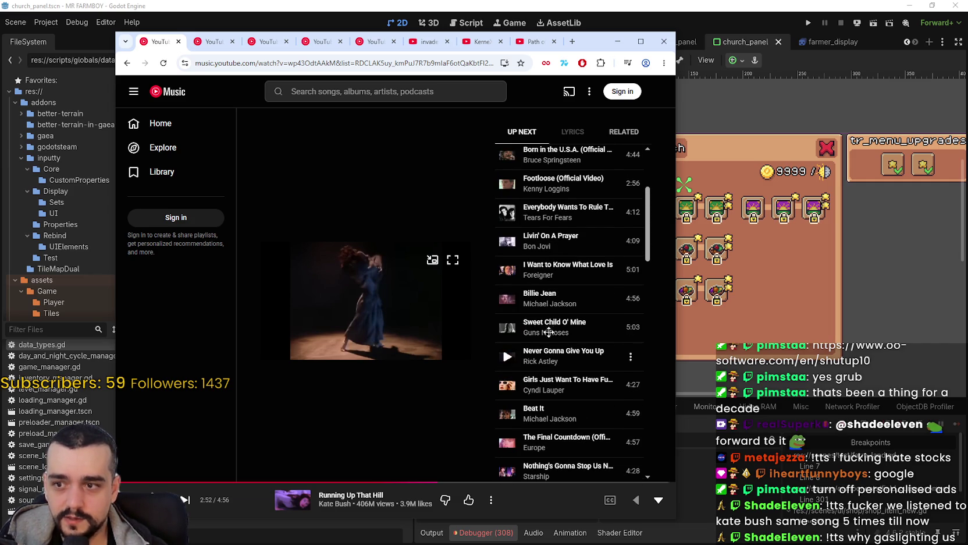
scroll(531, 370, up, 2)
scroll(532, 370, up, 1)
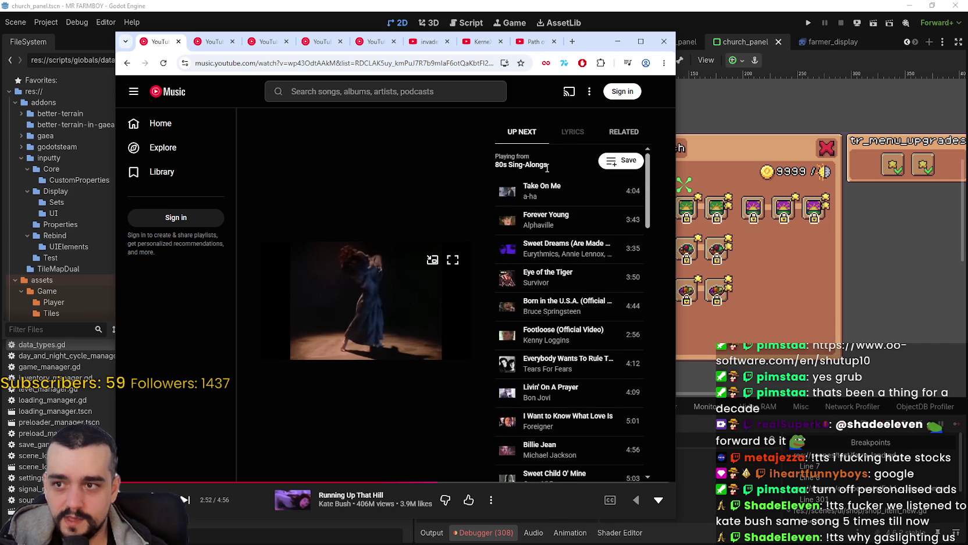
scroll(533, 196, down, 4)
scroll(579, 416, down, 6)
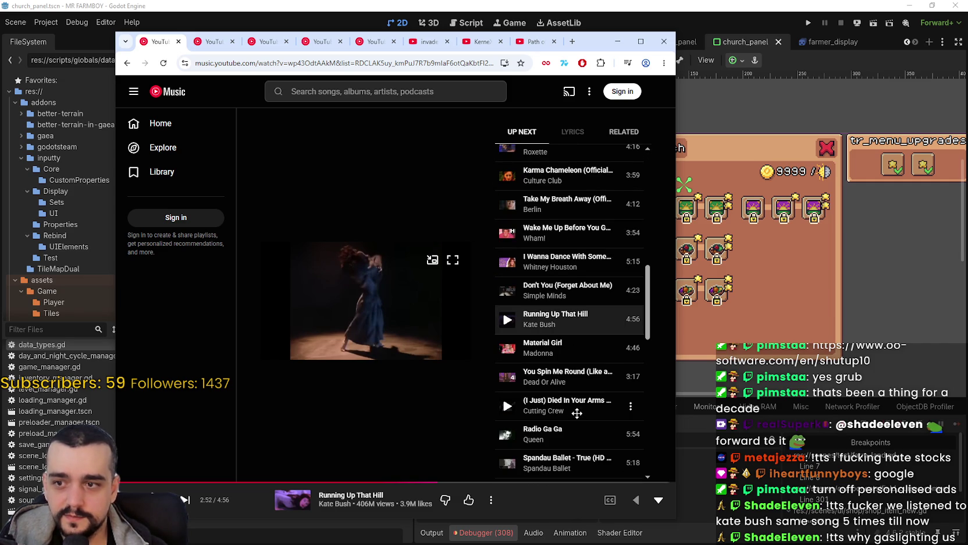
scroll(579, 408, down, 1)
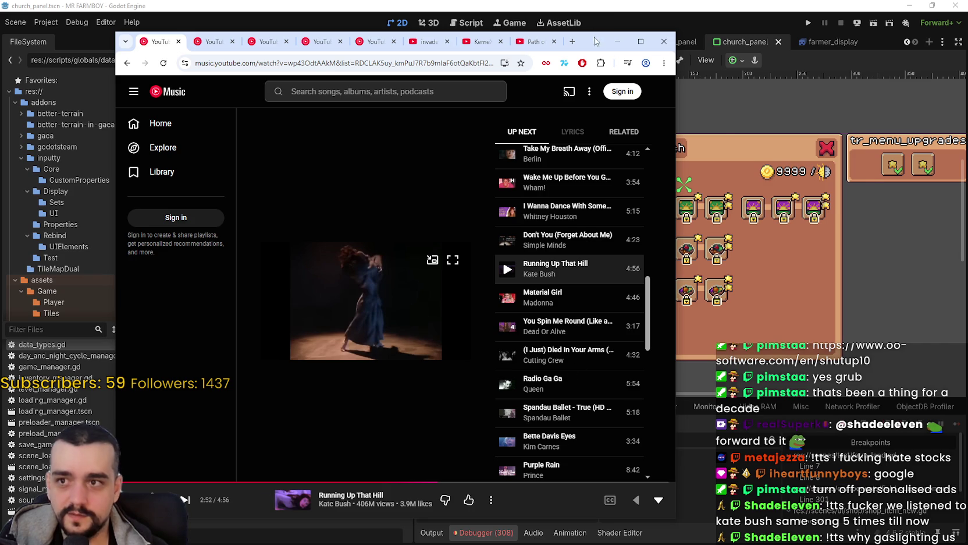
click(617, 41)
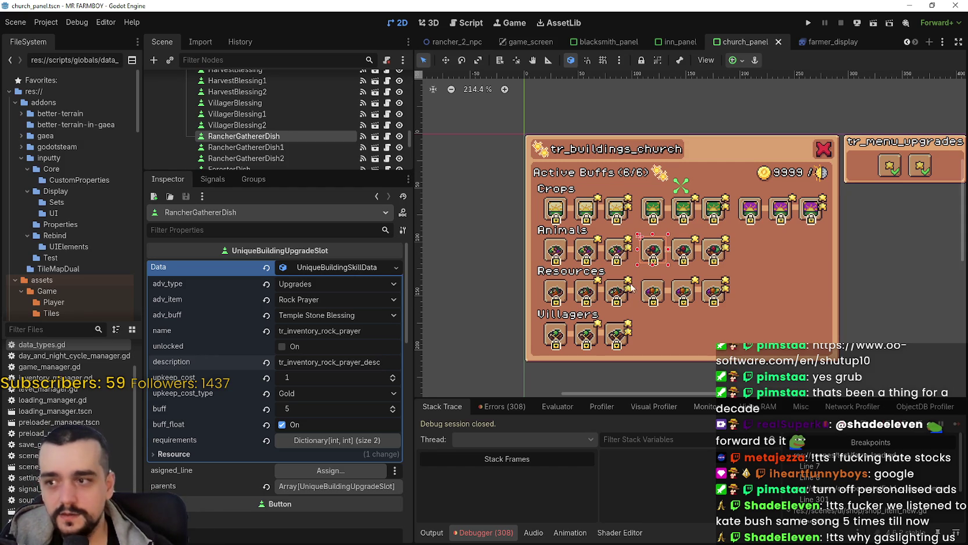
Center the church panel and zoom to 285%, then select the description and name fields
drag(634, 289, 688, 302)
scroll(759, 229, up, 4)
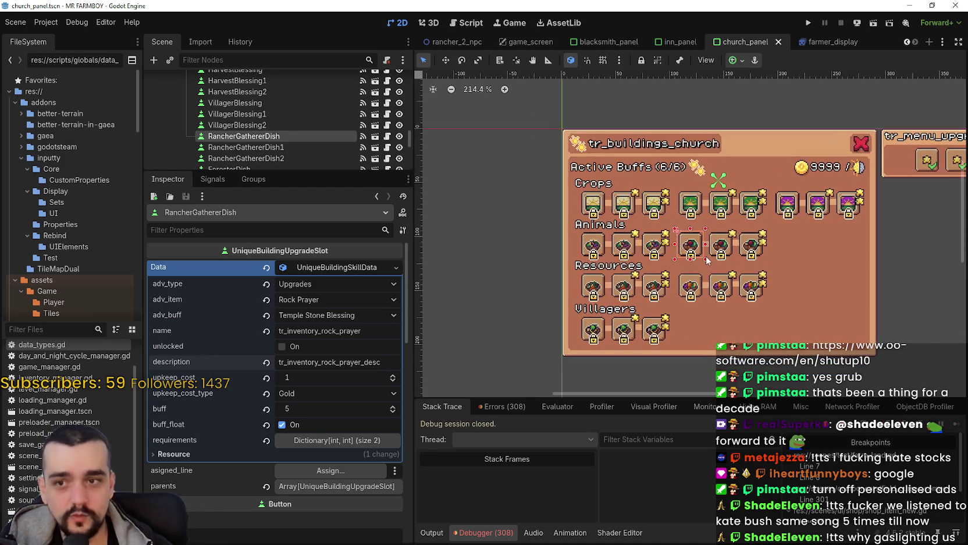
double_click(350, 362)
click(348, 331)
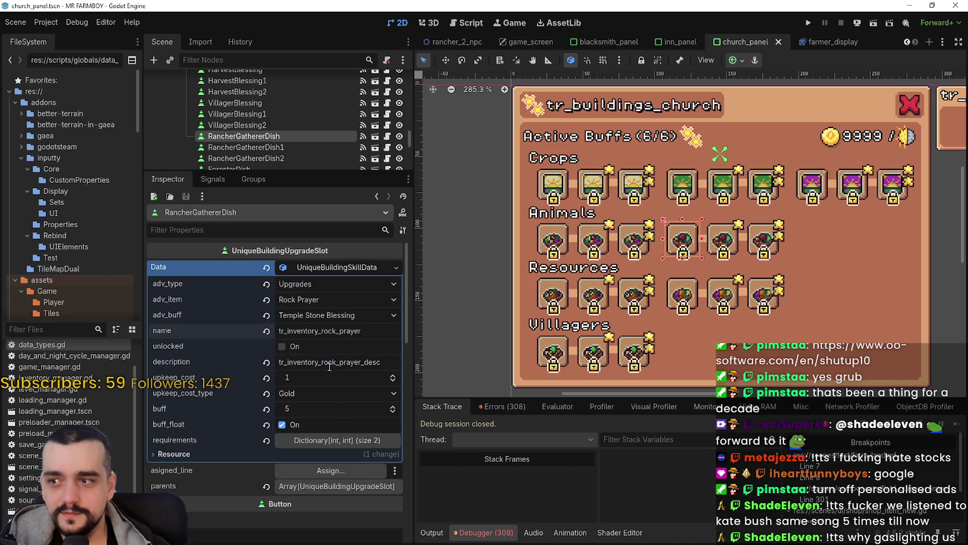
Copy the Rock Prayer upgrade data and paste it into the RancherGathererDish1 slot
key(ctrl+s)
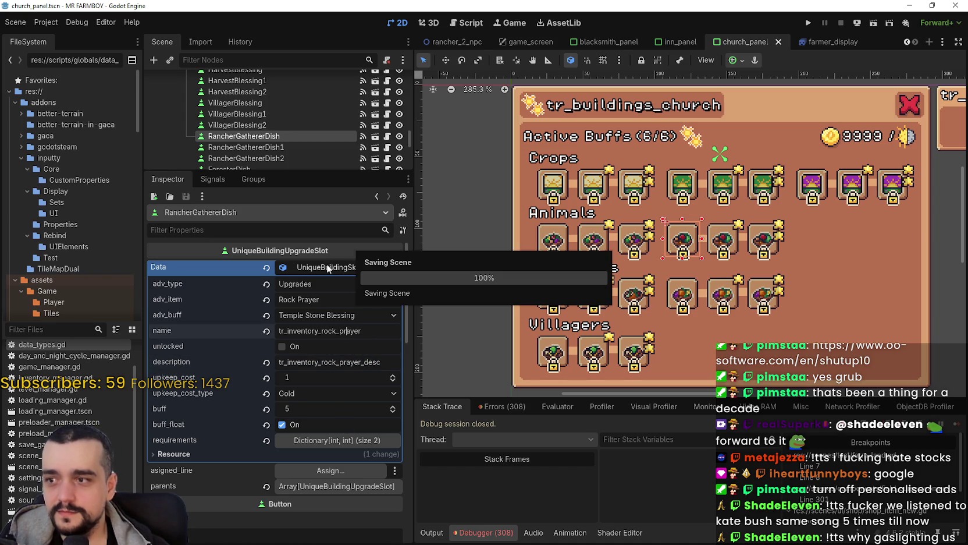
click(327, 267)
right_click(327, 263)
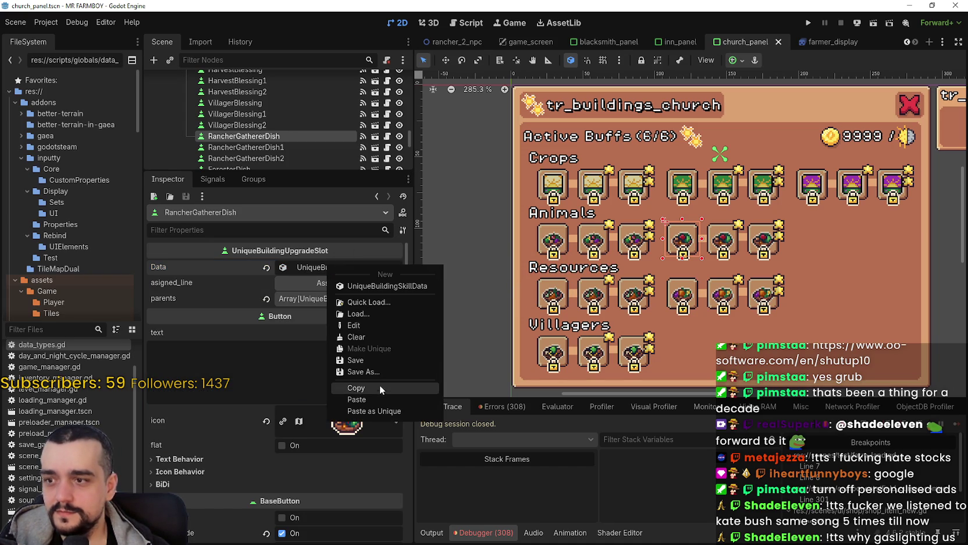
click(380, 388)
click(244, 147)
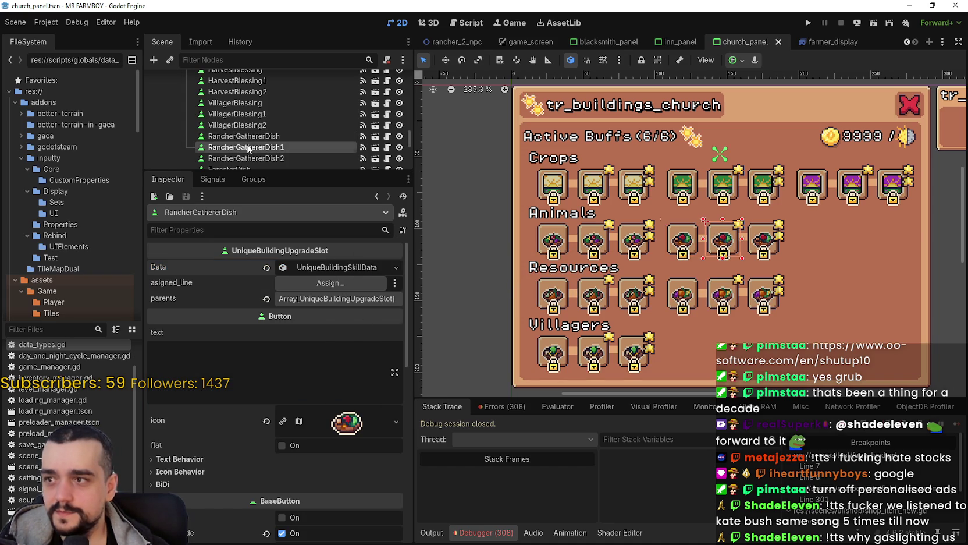
click(341, 267)
right_click(340, 267)
click(391, 402)
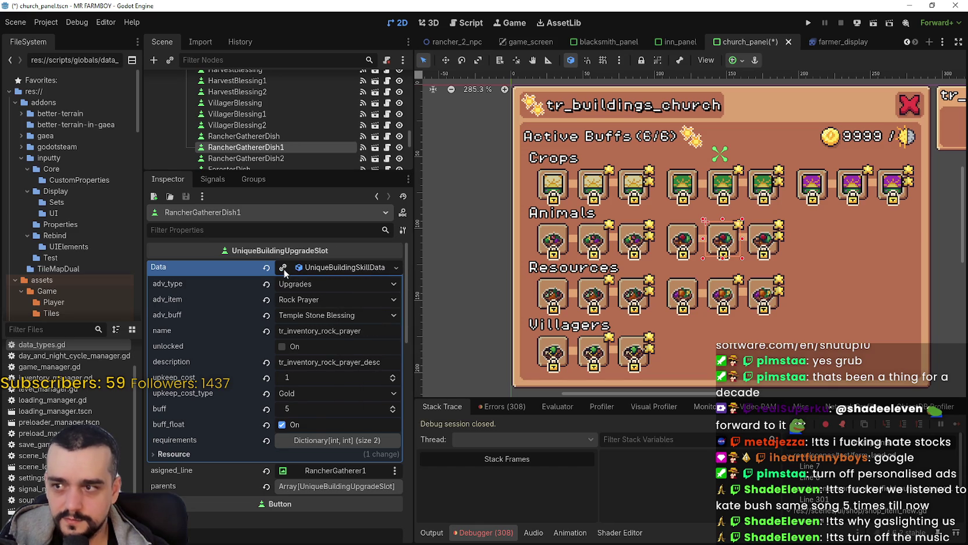
Set RancherGathererDish1's buff to 10 and upkeep cost to 10 Gold, then save
text(10)
key(Return)
click(332, 377)
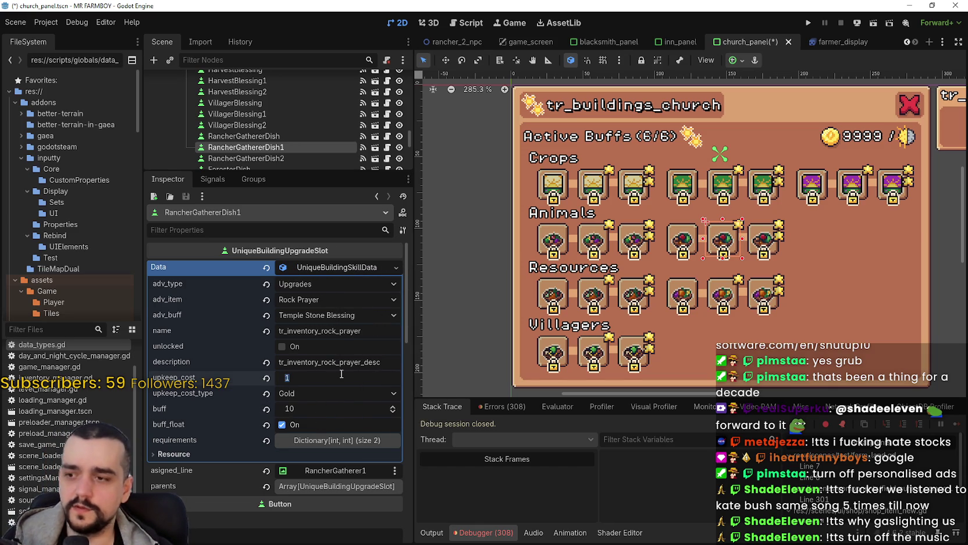
text(0)
key(Return)
key(ctrl+s)
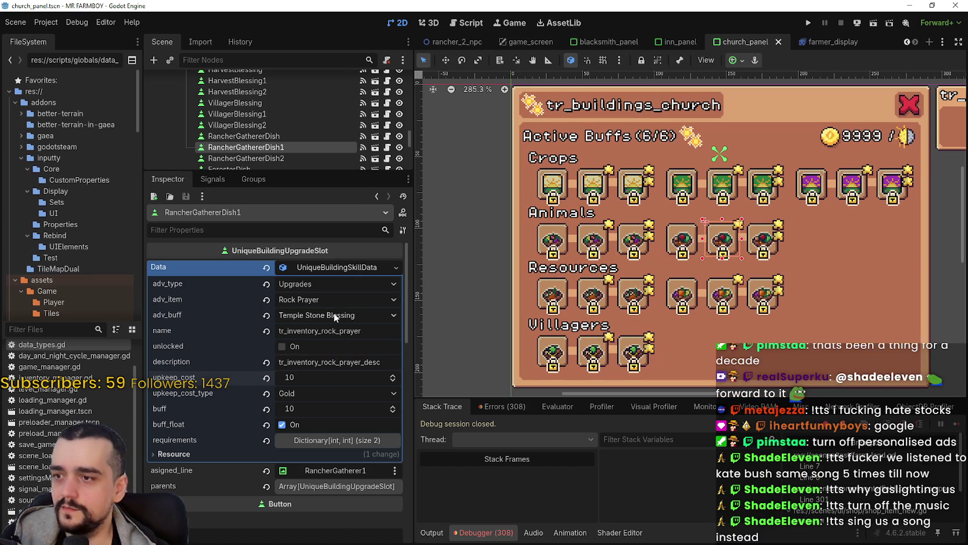
Choose Temple Stone Blessing 1 as the buff and rename the key to tr_inventory_rock_prayer_1
click(349, 316)
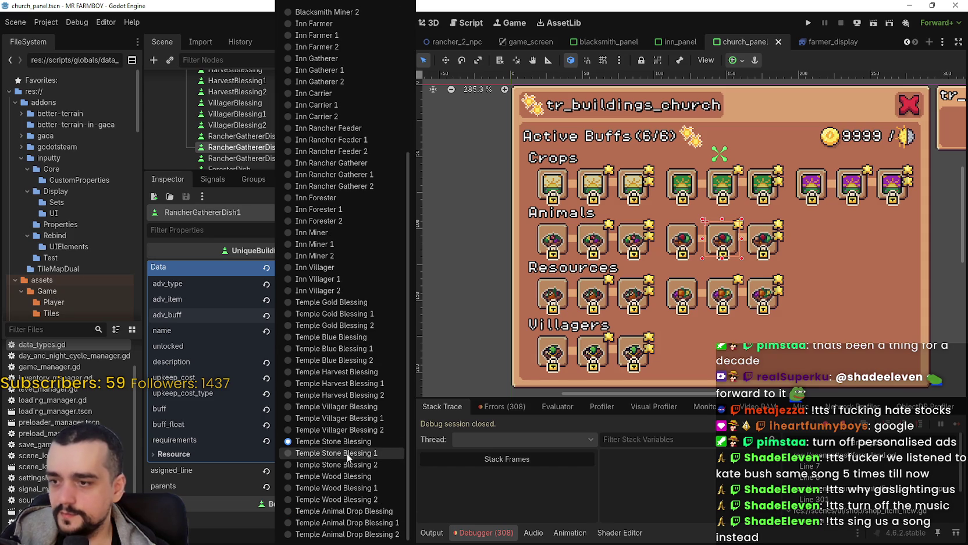
click(346, 452)
click(381, 329)
text(_1)
key(Return)
key(ctrl+s)
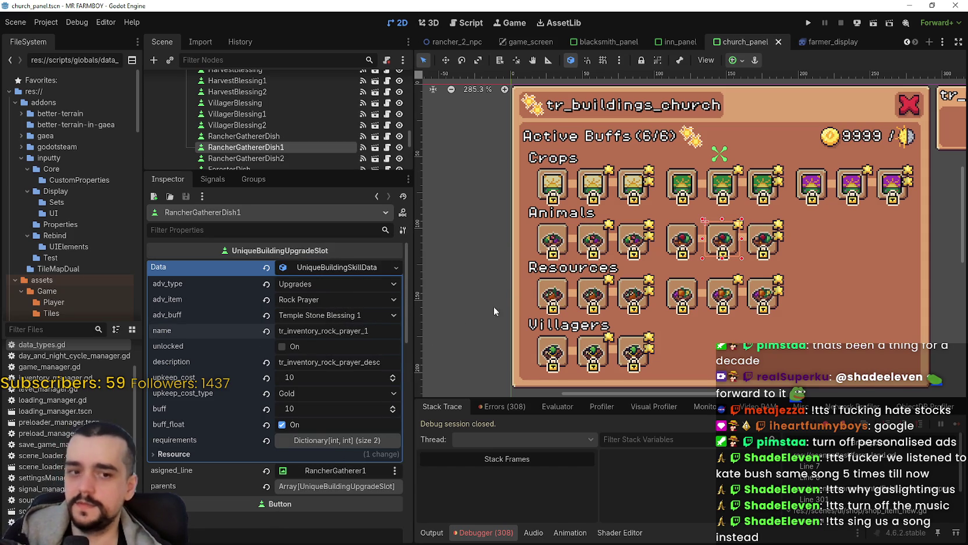
Copy RancherGathererDish1's upgrade data, save, and enlarge the scene tree panel
right_click(335, 268)
click(371, 393)
key(ctrl+s)
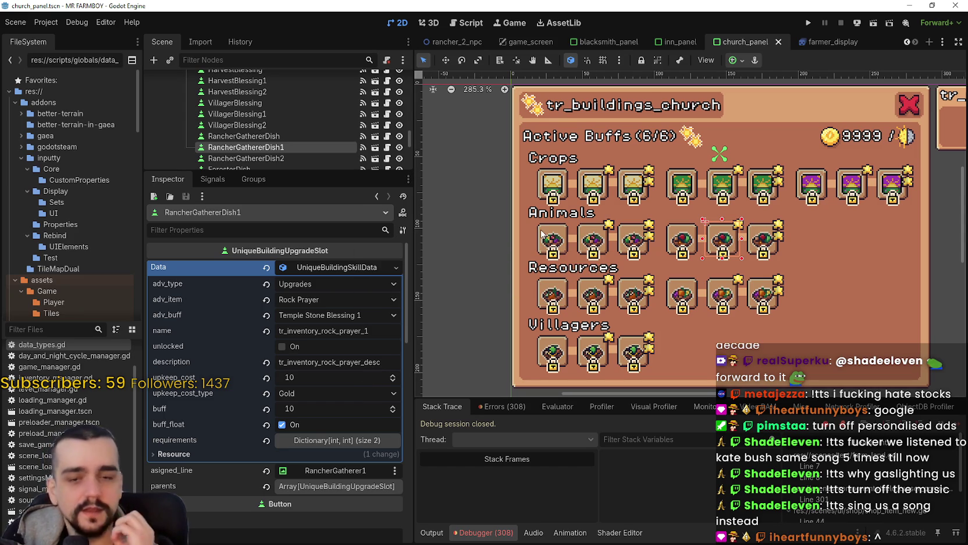
drag(293, 169, 292, 203)
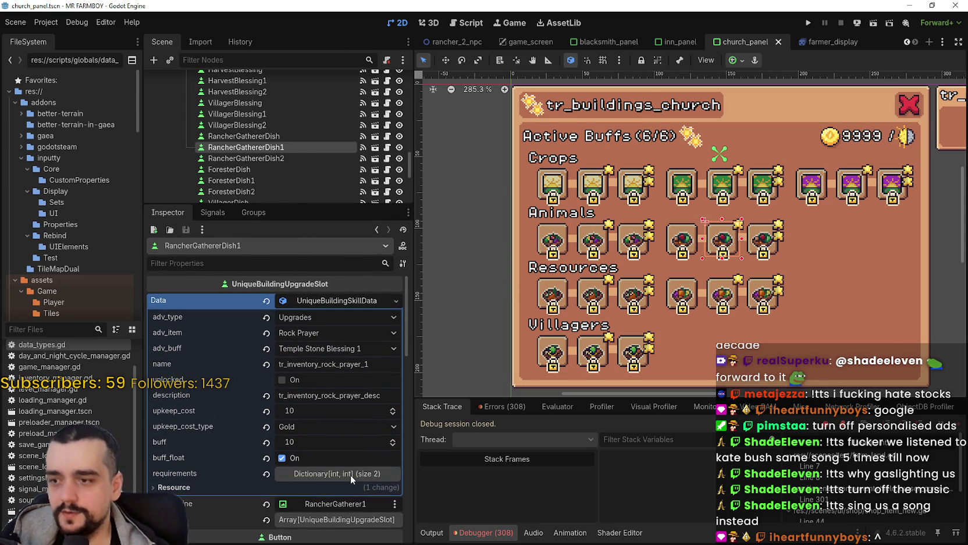
click(279, 157)
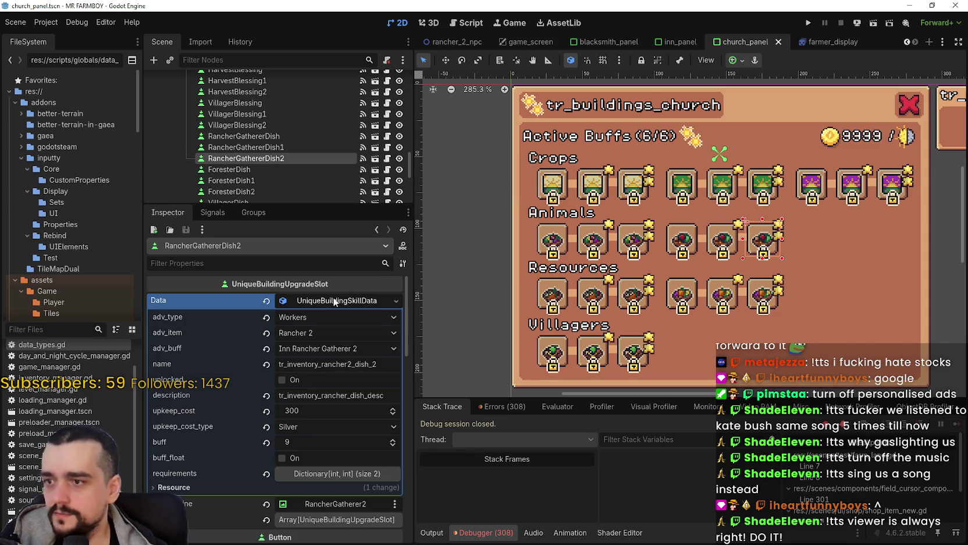
Paste the Rock Prayer data into RancherGathererDish2 and set its buff to Temple Stone Blessing 2
right_click(334, 301)
click(391, 431)
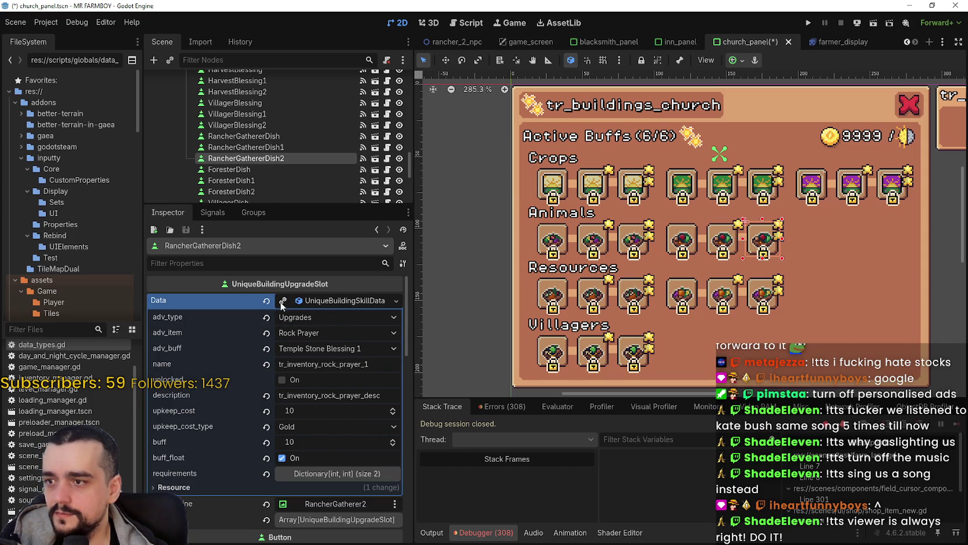
click(380, 361)
key(ctrl+s)
click(333, 348)
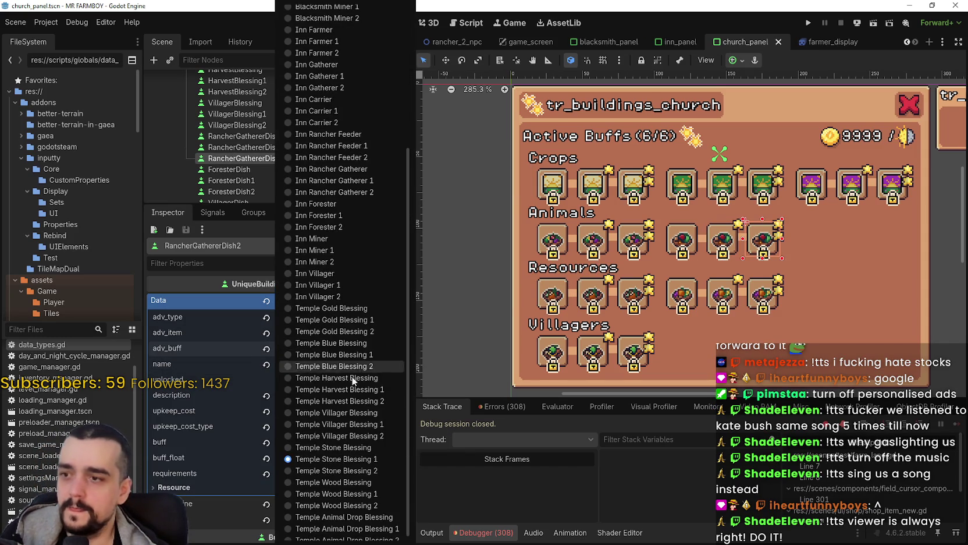
click(363, 470)
key(ctrl+s)
Set RancherGathererDish2's upkeep cost to 100 Gold and buff to 25, saving each change
click(319, 412)
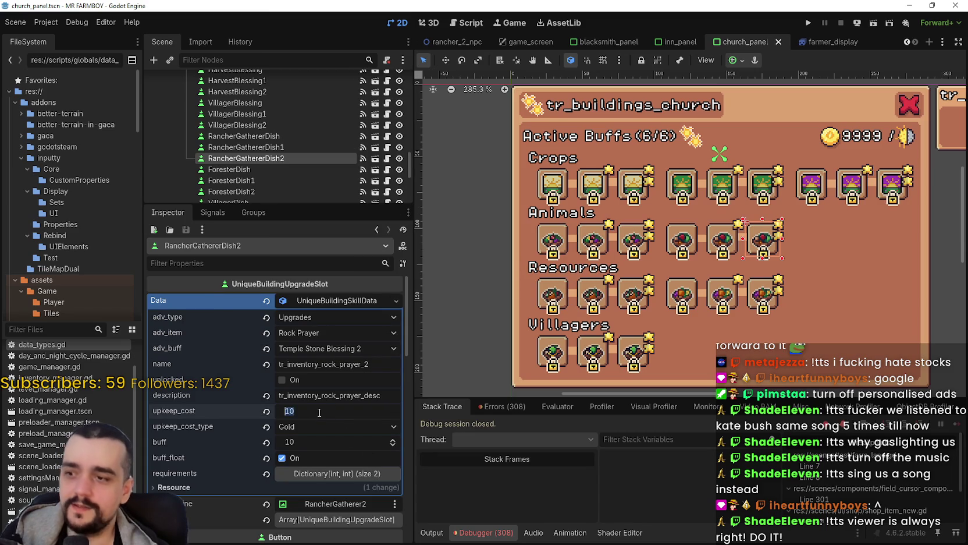
text(100)
key(Return)
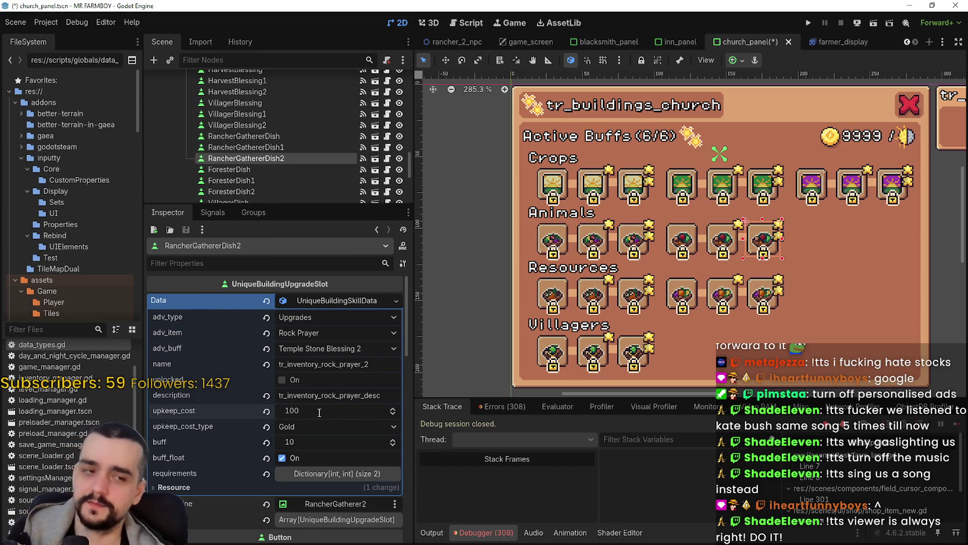
key(ctrl+s)
click(325, 442)
text(25)
key(Return)
key(ctrl+s)
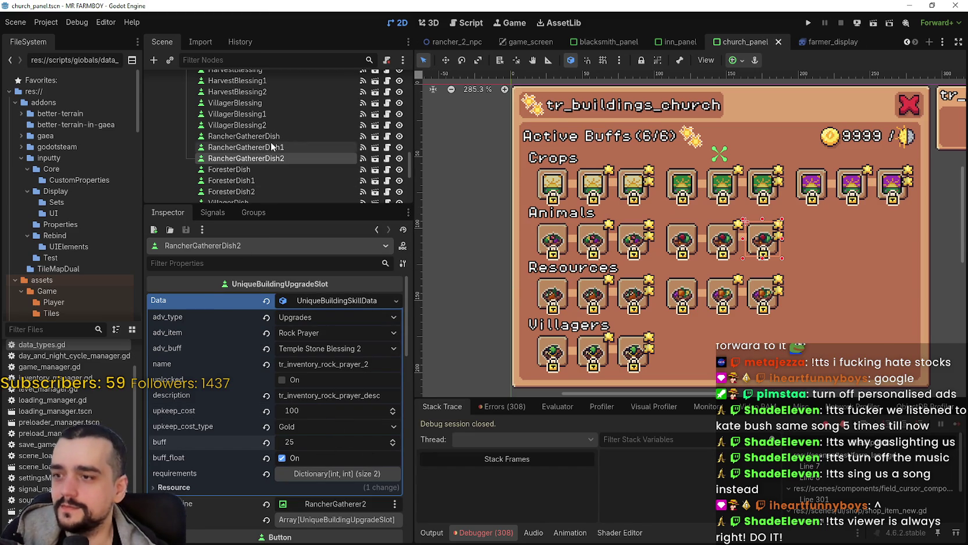
double_click(258, 136)
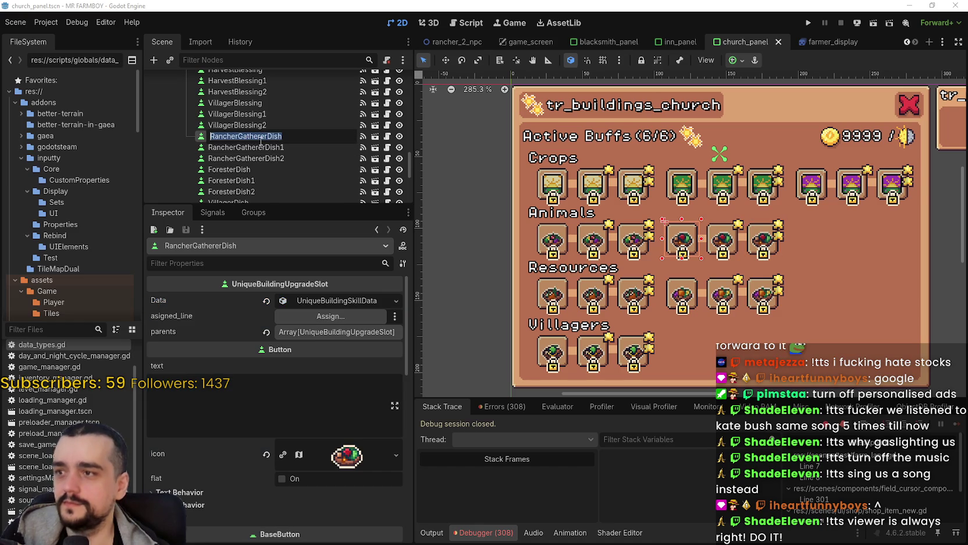
Rename the three RancherGathererDish nodes to StoneBlessing, StoneBlessing1 and StoneBlessing2, then save
text(StoneBlessing)
key(Return)
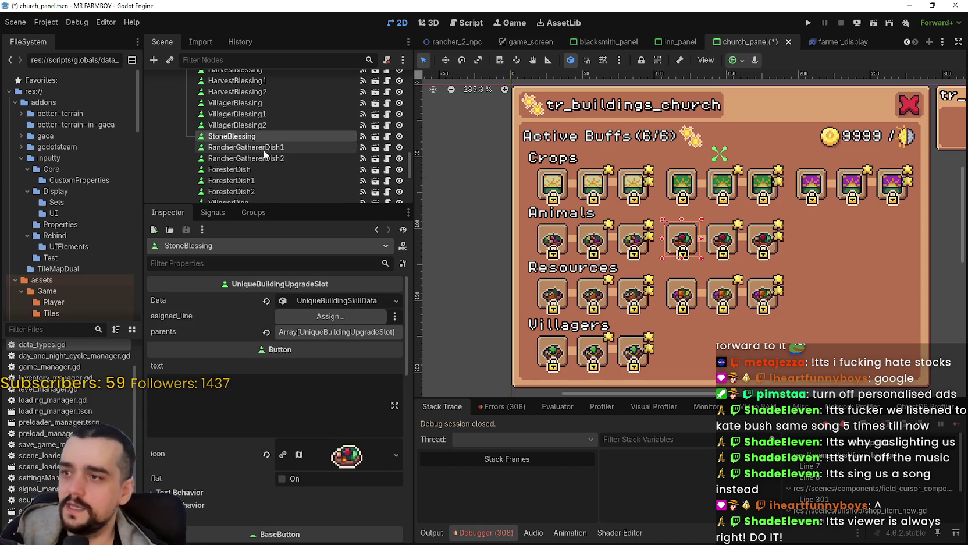
double_click(295, 144)
text(StoneBlessing2)
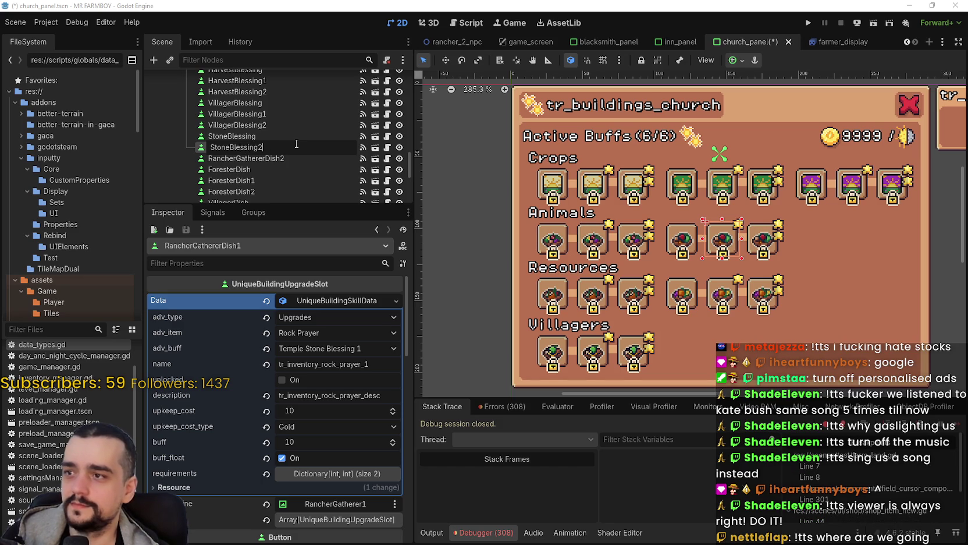
key(BackSpace)
text(1)
key(Return)
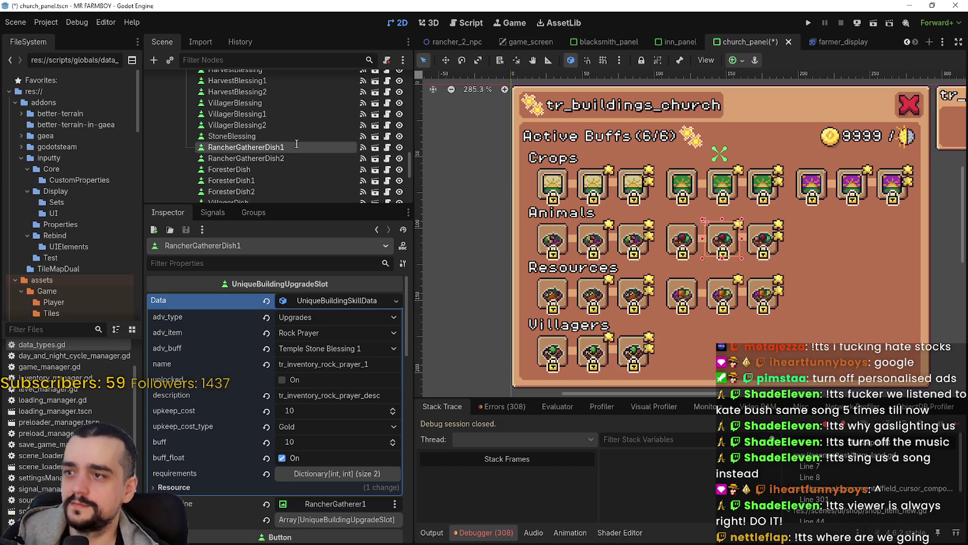
click(278, 158)
click(279, 160)
text(Sto)
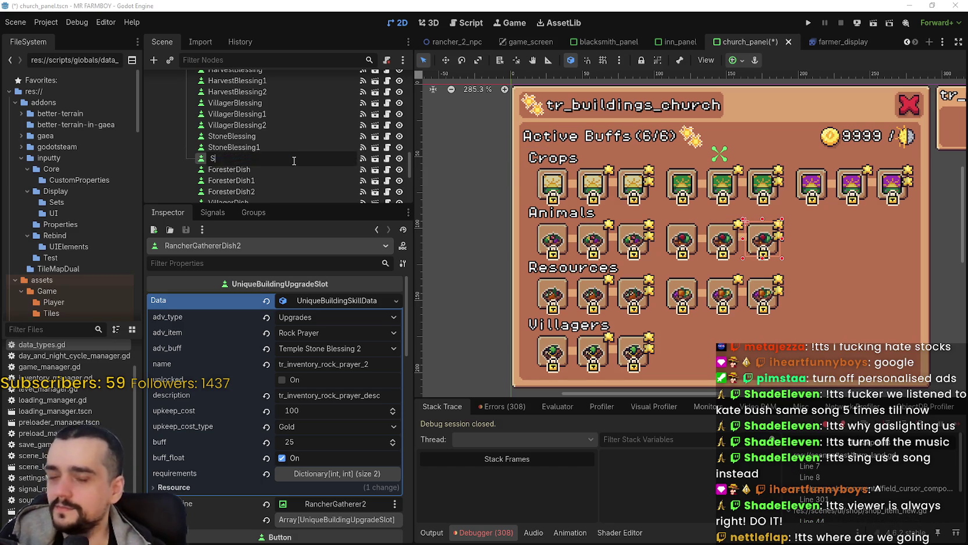
text(neBlessing2)
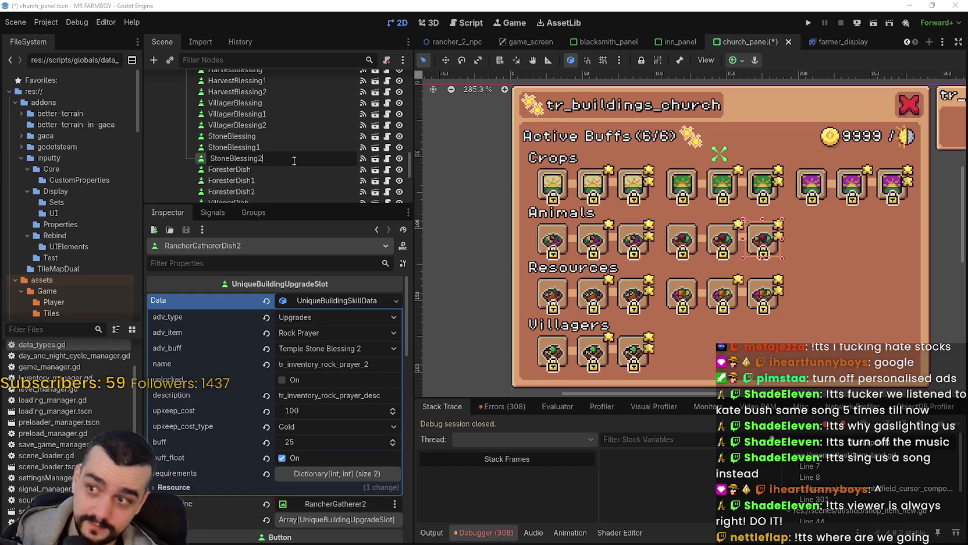
key(Return)
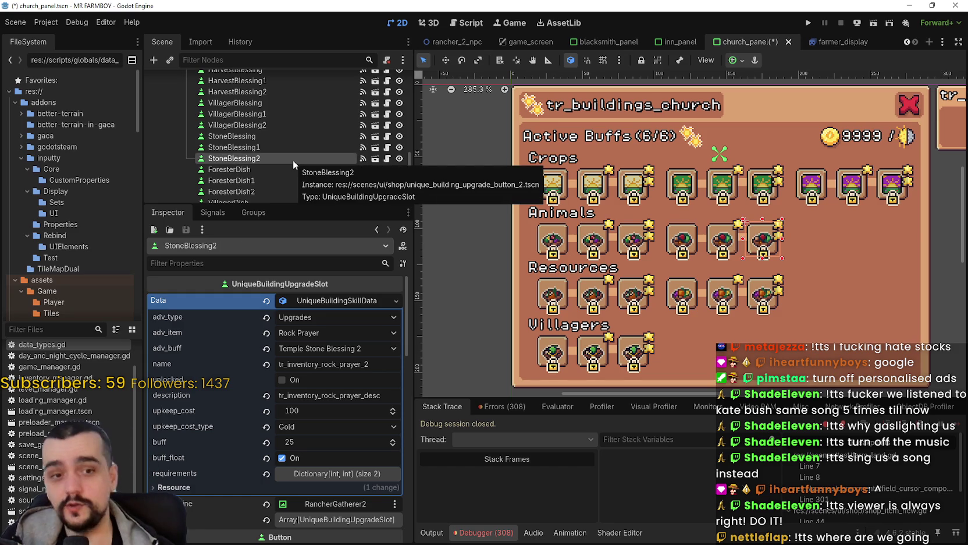
key(ctrl+s)
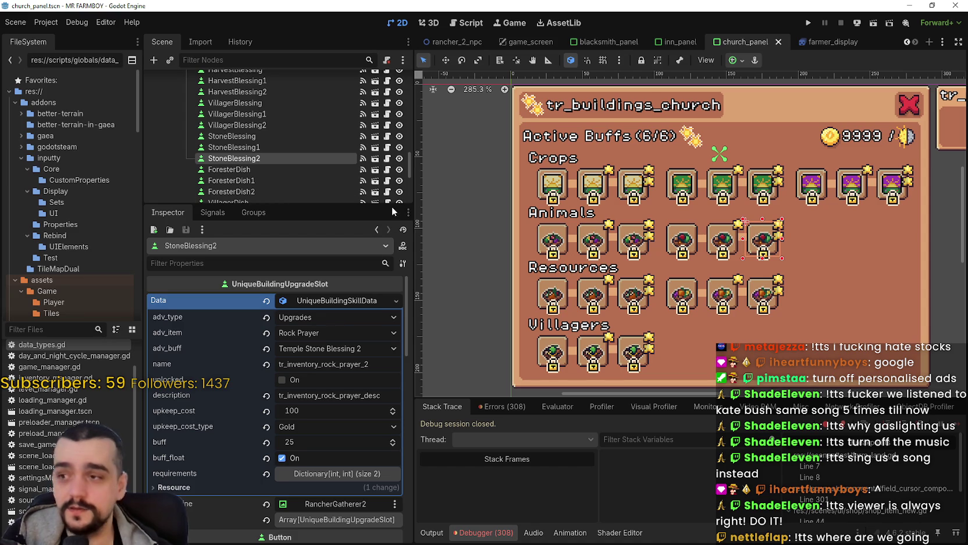
Copy StoneBlessing's upgrade data and review the StoneBlessing1 and StoneBlessing2 values
click(250, 136)
click(335, 302)
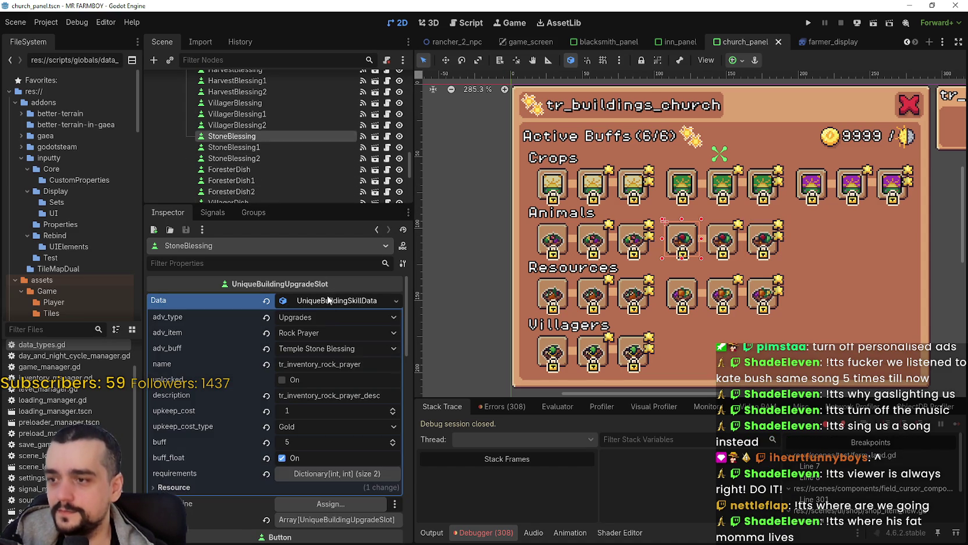
right_click(329, 298)
click(368, 414)
key(ctrl+s)
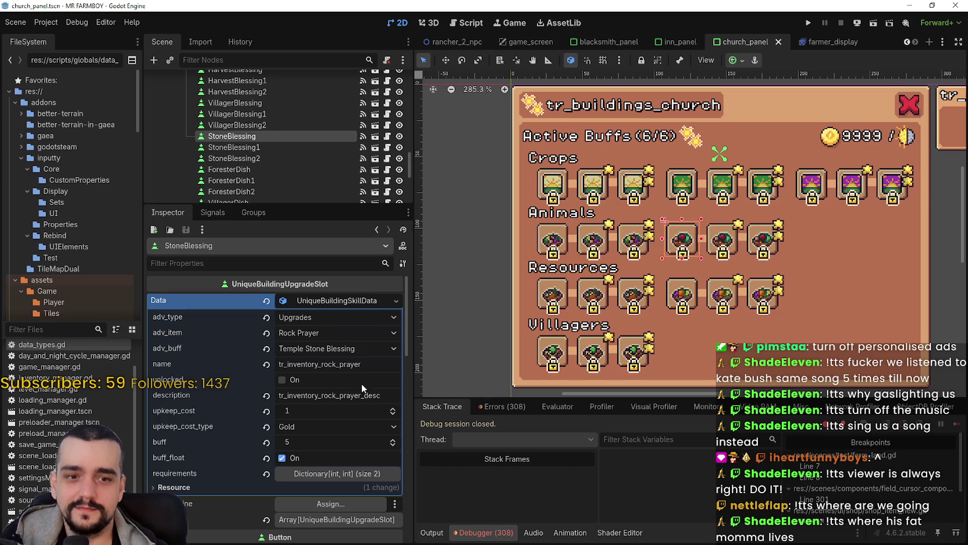
click(248, 149)
click(247, 159)
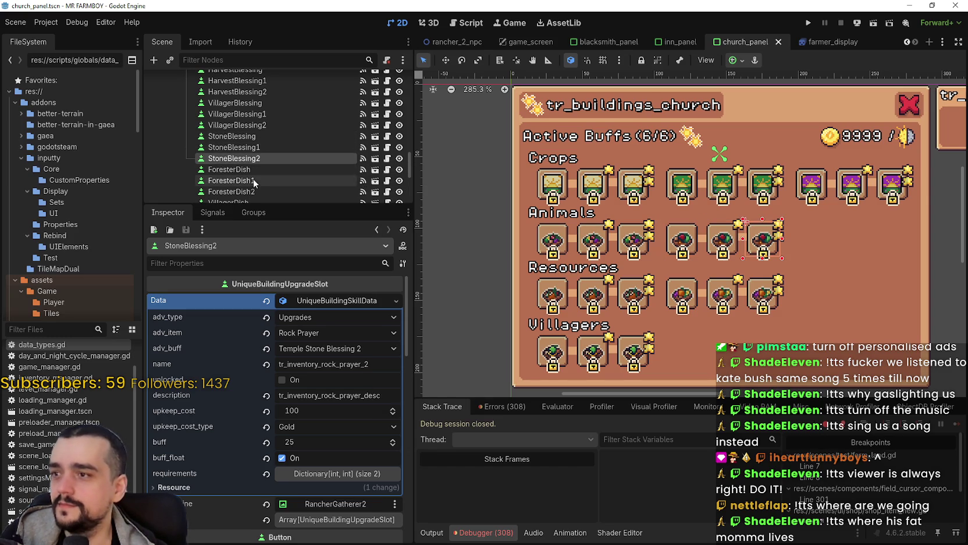
click(262, 169)
click(323, 303)
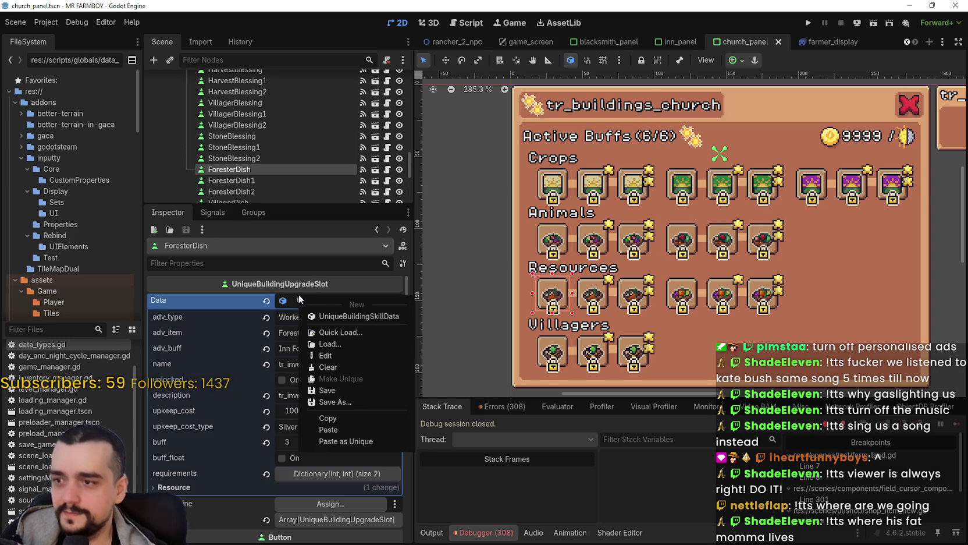
Paste the Stone Blessing data into ForesterDish and set its buff to Temple Wood Blessing
click(346, 427)
key(ctrl+s)
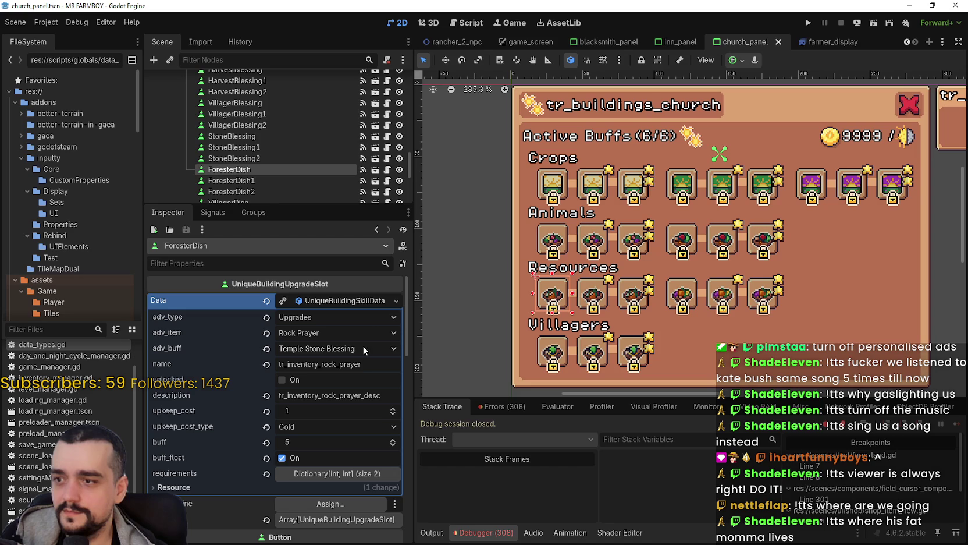
click(370, 348)
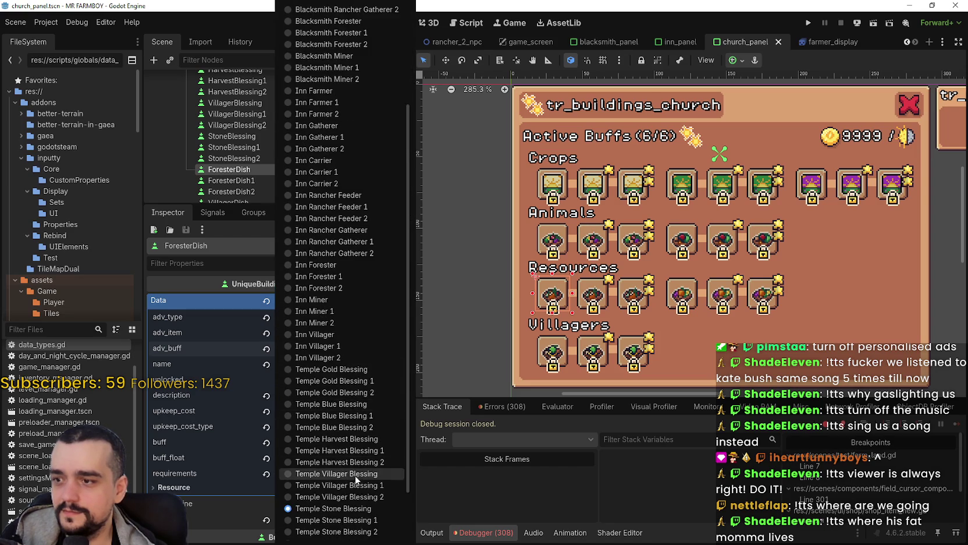
click(228, 165)
click(250, 148)
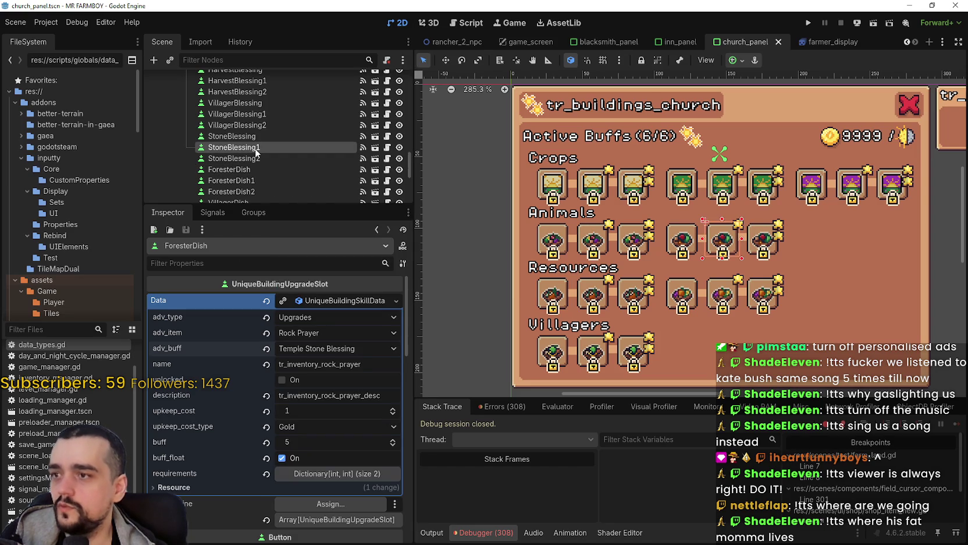
click(273, 170)
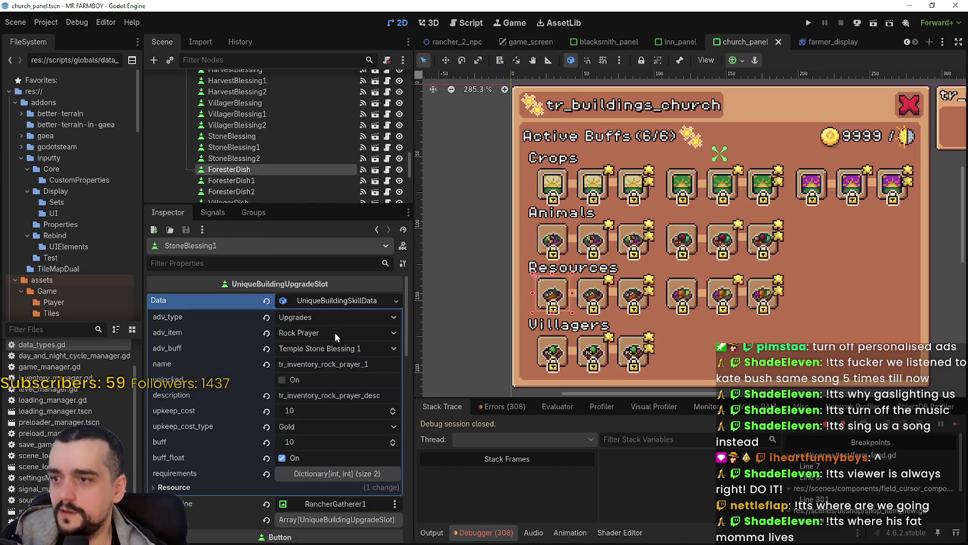
click(335, 347)
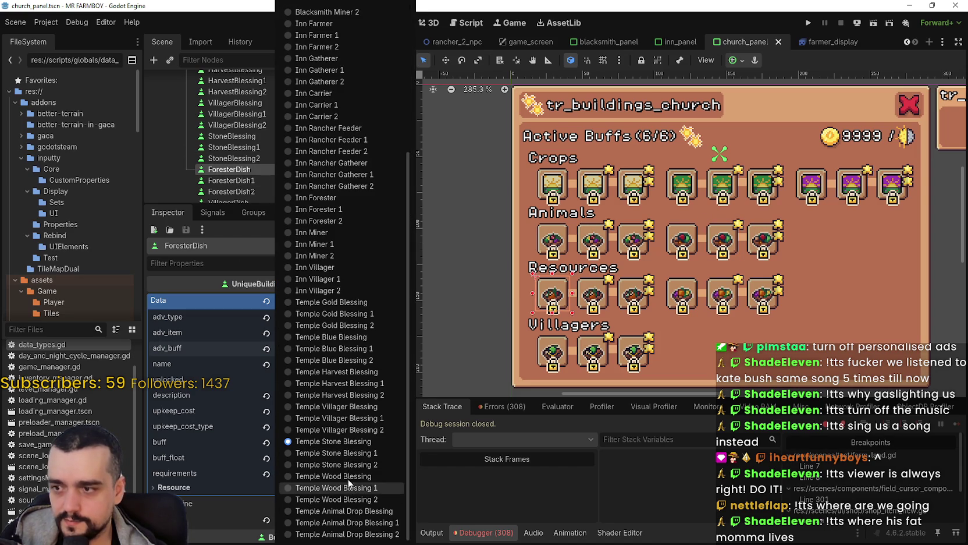
click(352, 476)
key(ctrl+s)
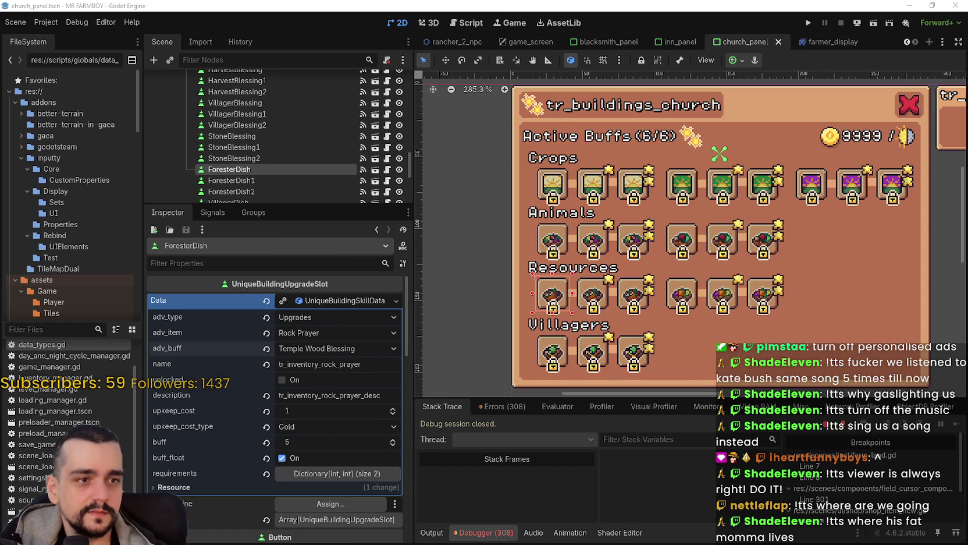
Rename ForesterDish's key to tr_inventory_tree_prayer and paste in the tree prayer description
double_click(327, 363)
text(tree)
key(Return)
key(ctrl+s)
click(272, 154)
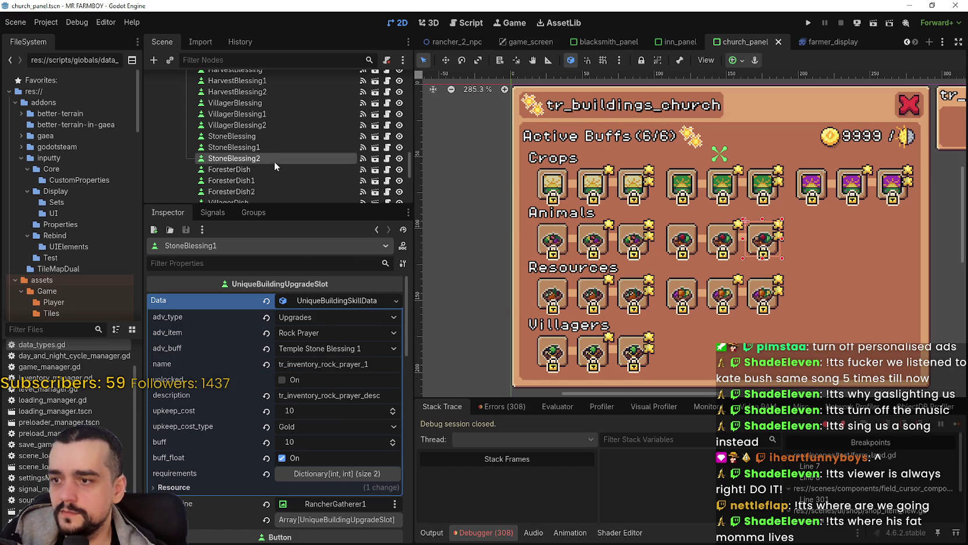
click(272, 167)
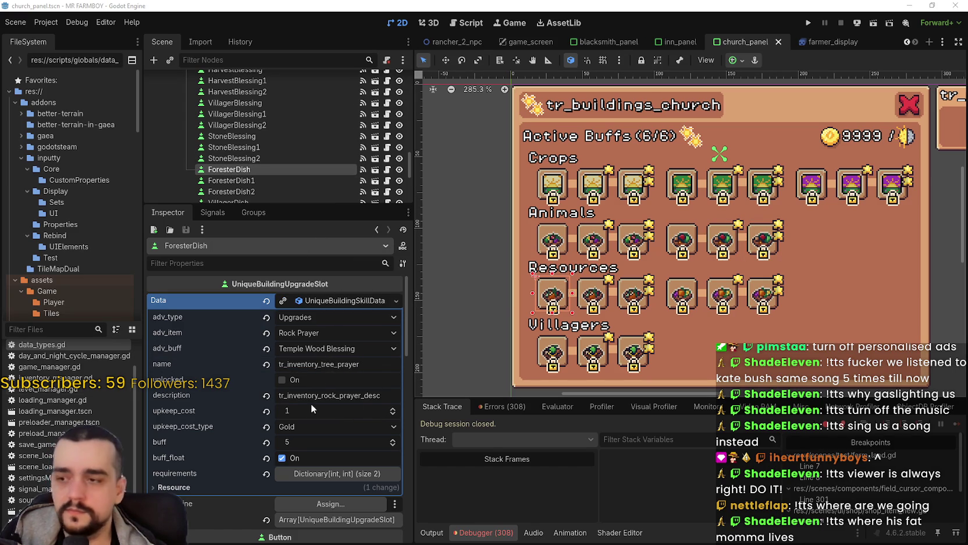
double_click(355, 399)
text(tr_inventory_tree_prayer_desc)
key(ctrl+s)
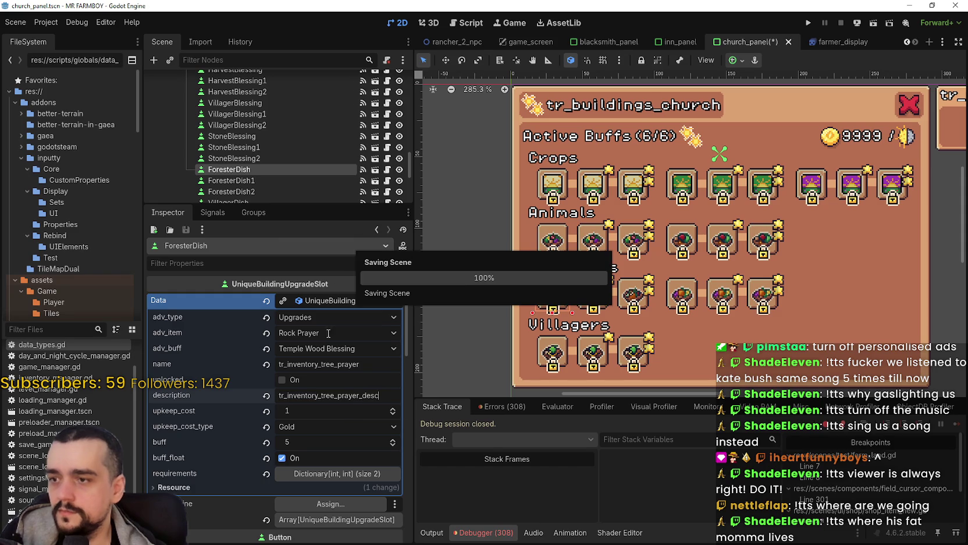
Set ForesterDish's upgrade item to Tree Prayer and save
click(346, 332)
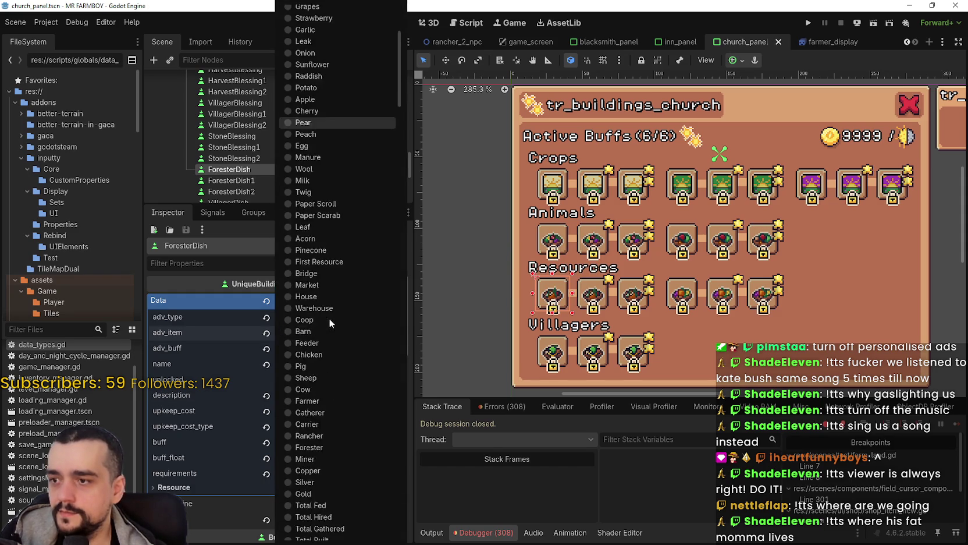
scroll(331, 326, down, 20)
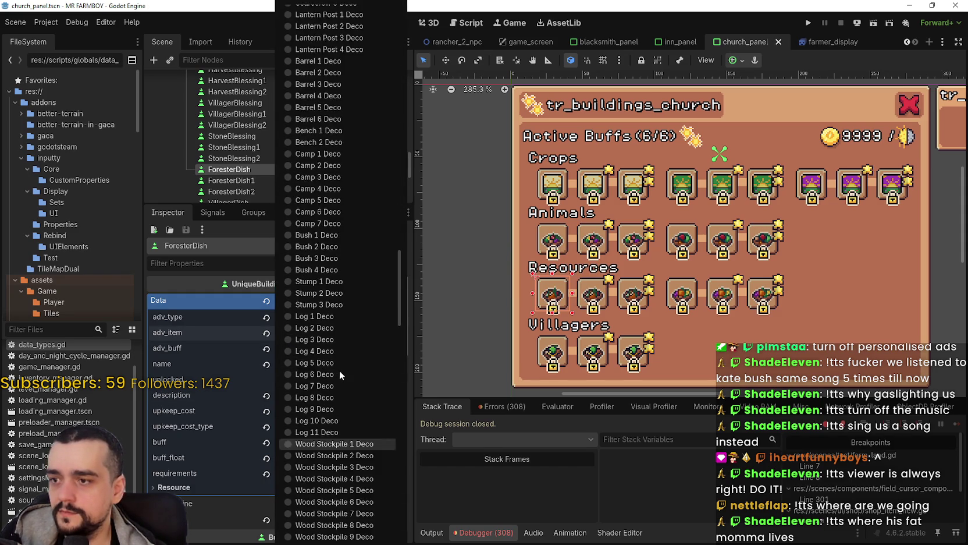
scroll(338, 371, down, 5)
click(318, 206)
key(ctrl+s)
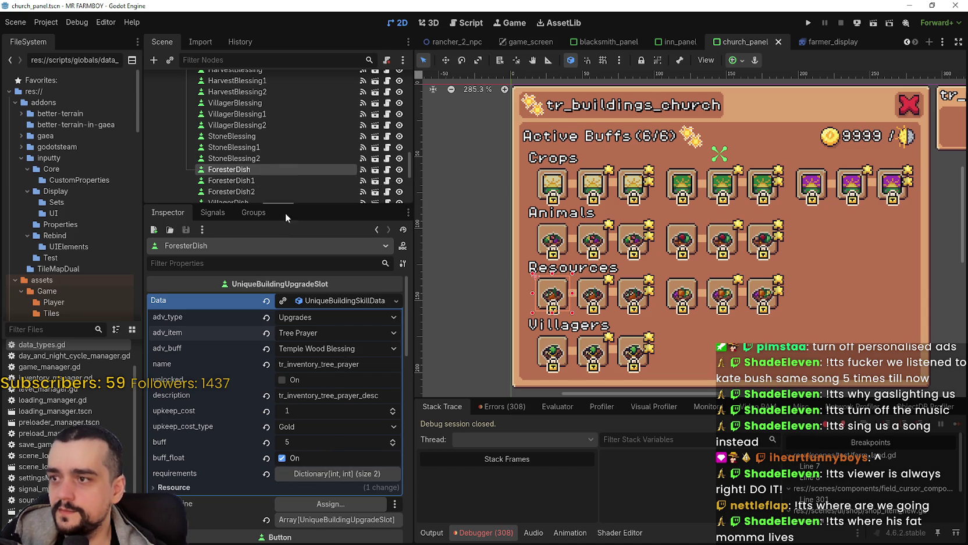
Make ForesterDish's data resource unique and copy it
right_click(323, 300)
click(285, 301)
click(284, 300)
right_click(314, 299)
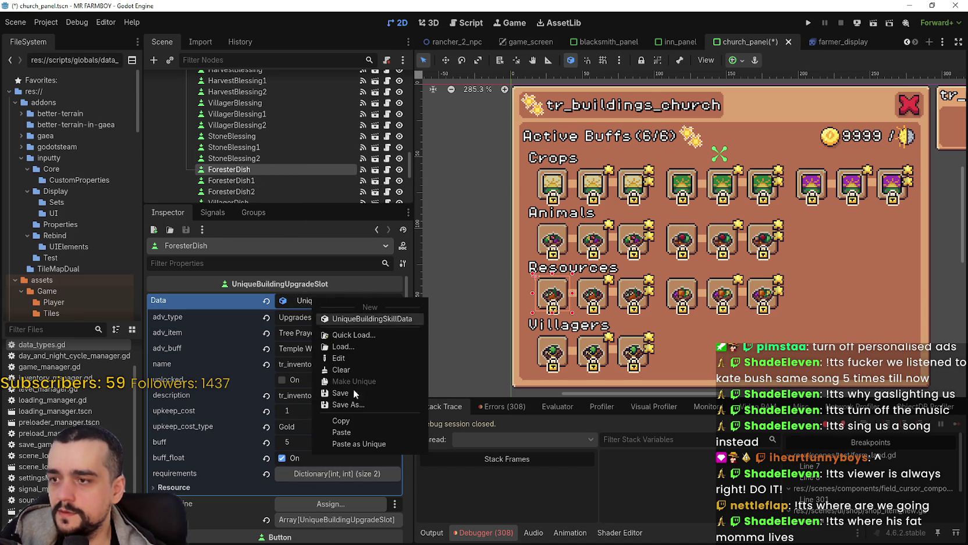
click(354, 420)
Set the StoneBlessing slot's upgrade item back to Rock Prayer
click(255, 139)
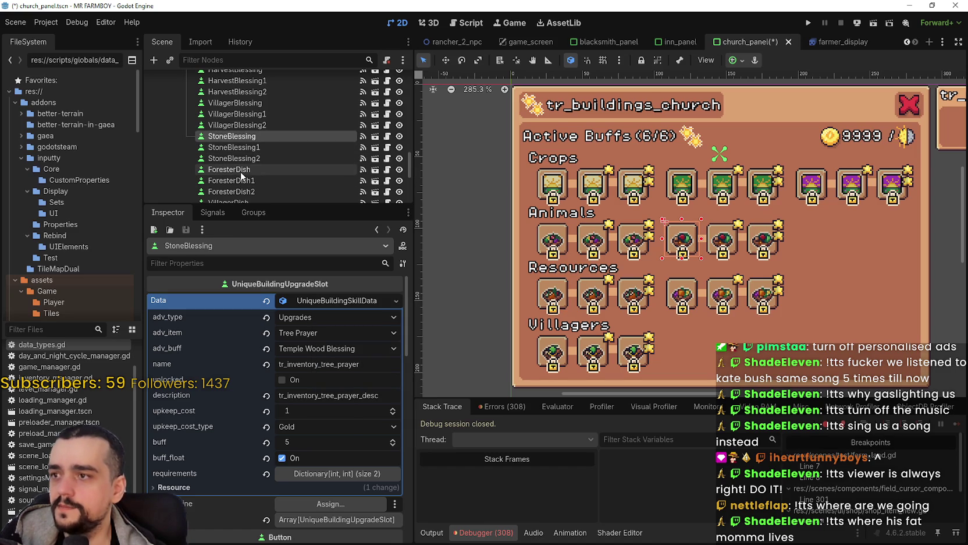
click(305, 331)
scroll(337, 350, up, 3)
click(279, 300)
right_click(317, 301)
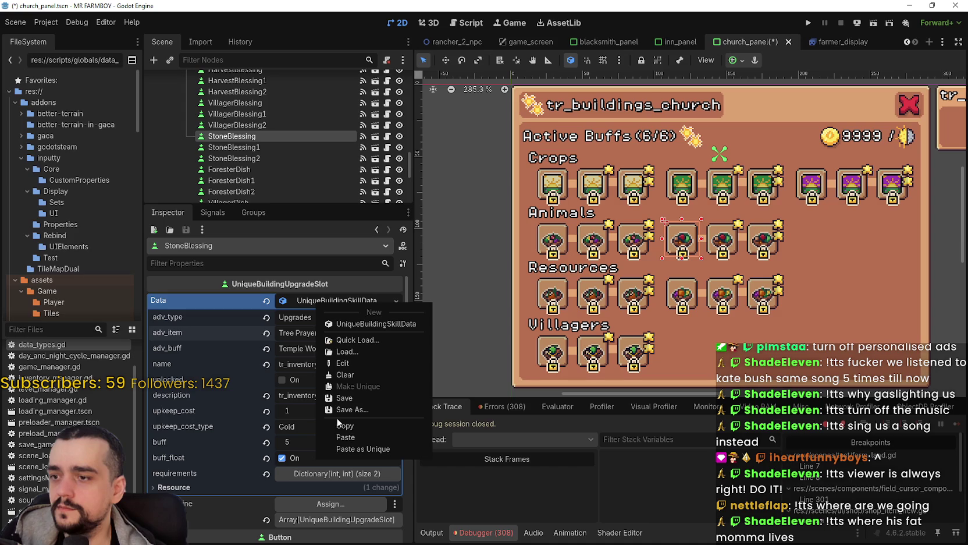
click(310, 303)
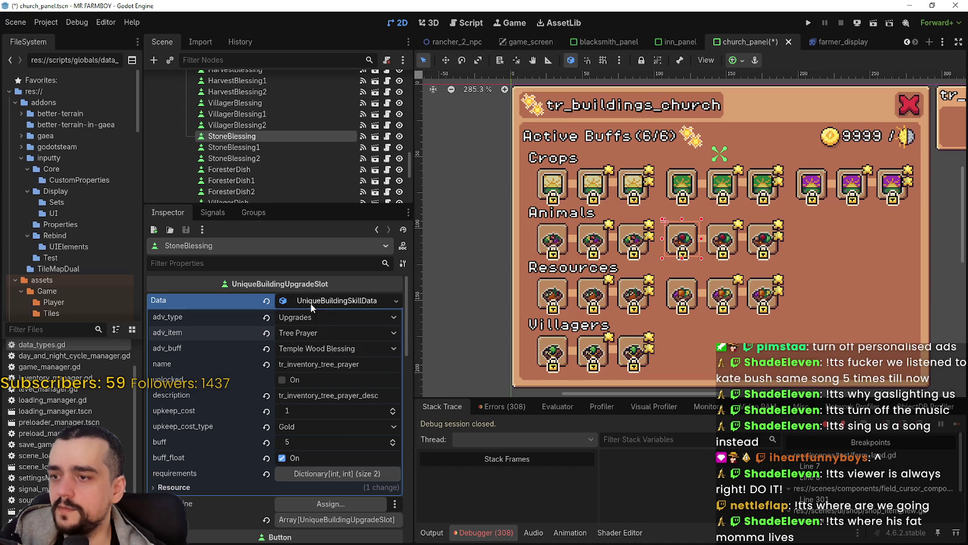
click(317, 333)
scroll(318, 404, down, 10)
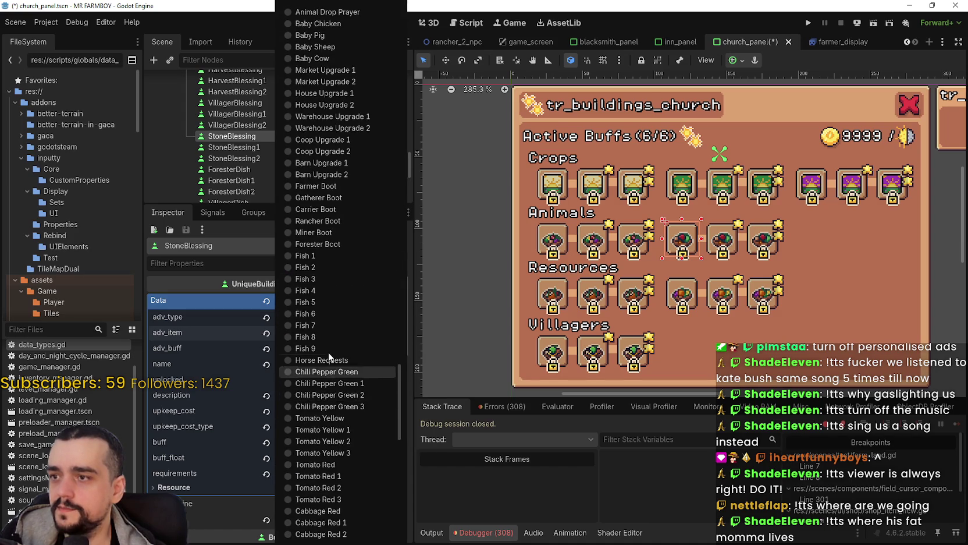
scroll(327, 291, up, 4)
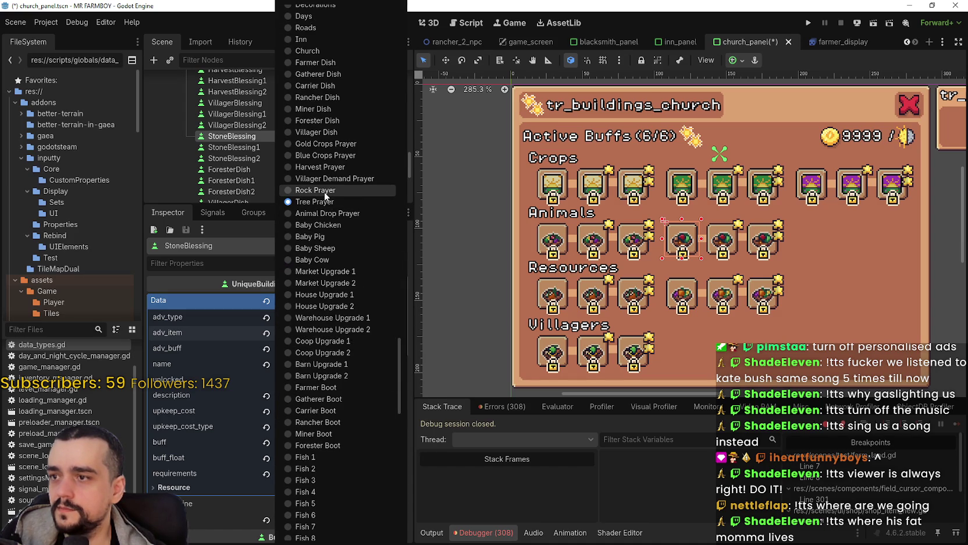
click(324, 190)
Set StoneBlessing's buff to Temple Stone Blessing and save
click(346, 348)
scroll(348, 395, down, 5)
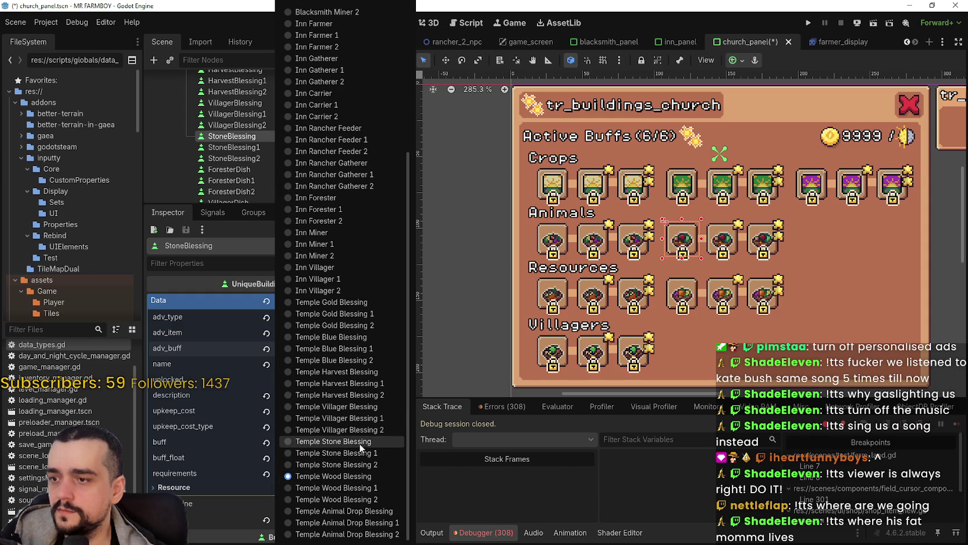
click(360, 442)
key(ctrl+s)
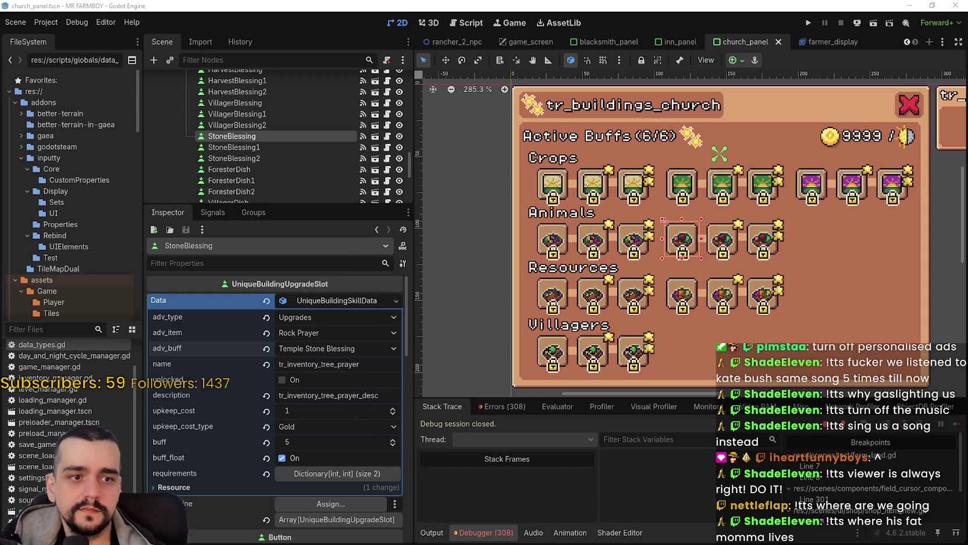
Restore the name tr_inventory_rock_prayer and description tr_inventory_rock_prayer_desc, then save
double_click(313, 365)
text(tr_inventory_rock_prayer)
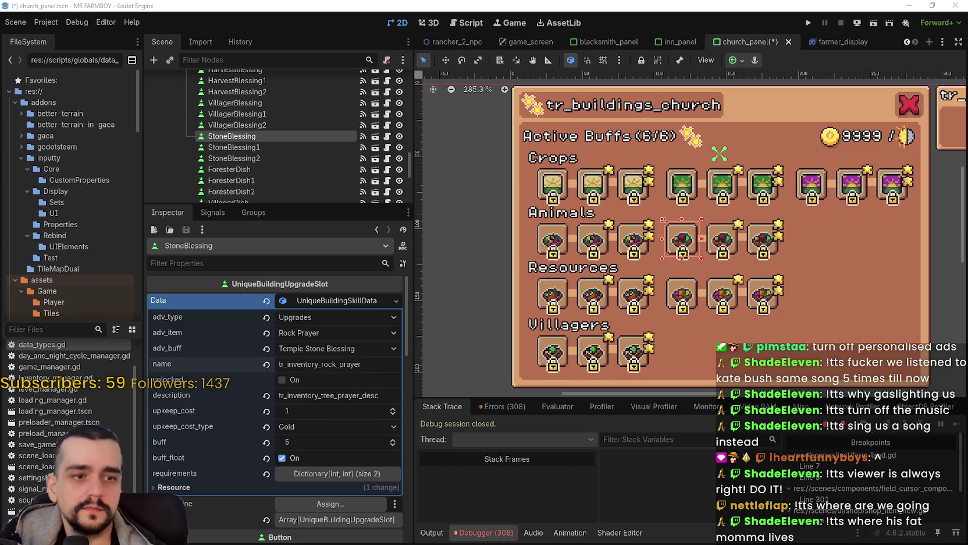
double_click(329, 395)
text(tr_inventory_rock_prayer_desc)
key(Return)
key(ctrl+s)
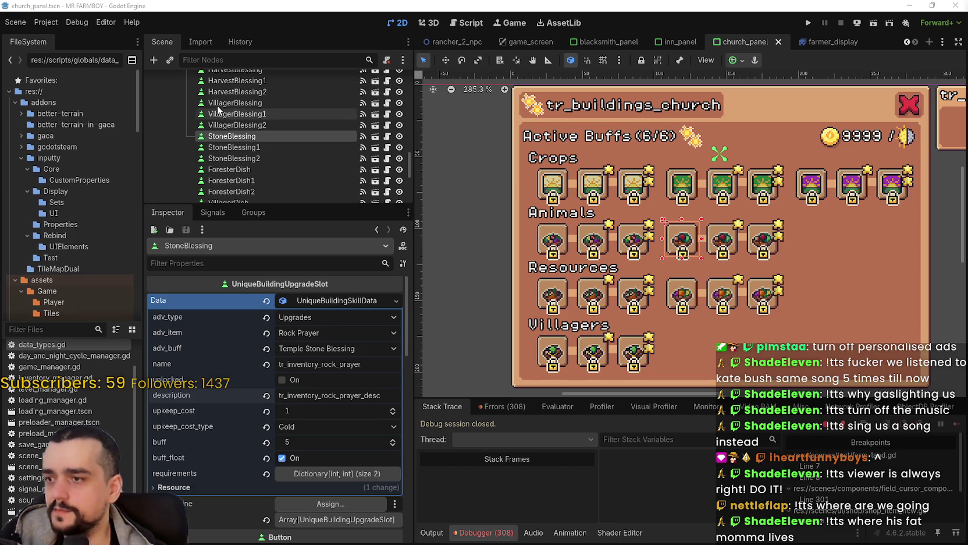
click(244, 169)
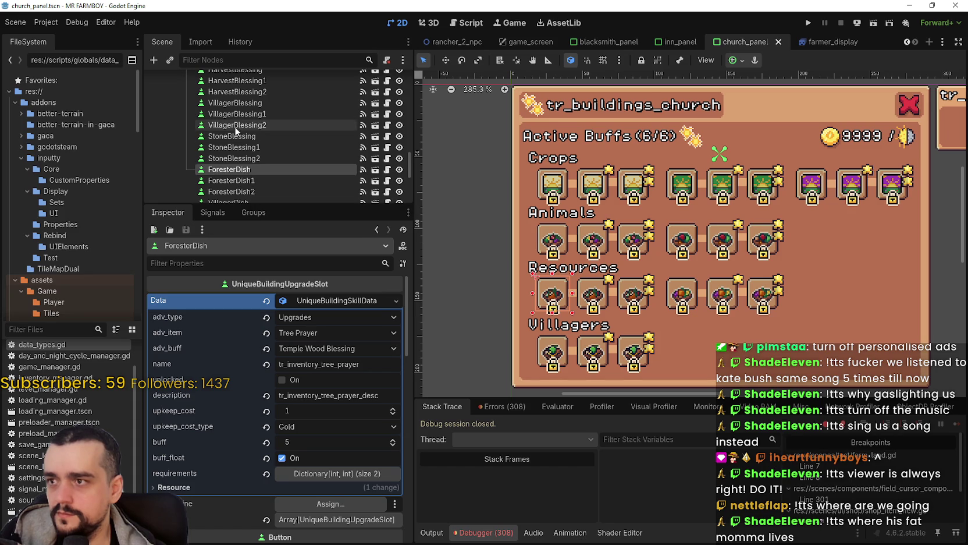
Copy ForesterDish's Tree Prayer data and paste it into the ForesterDish1 slot
click(236, 137)
click(238, 171)
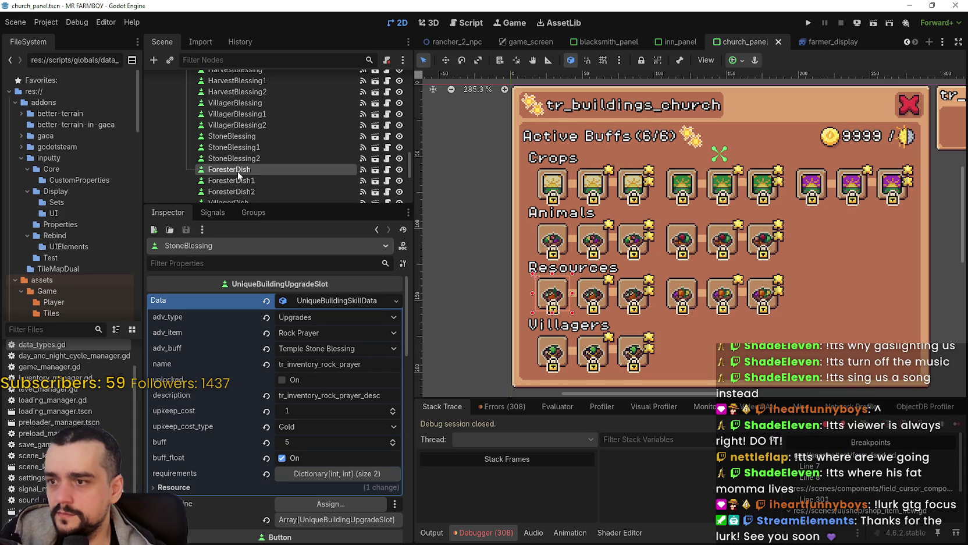
scroll(253, 155, down, 2)
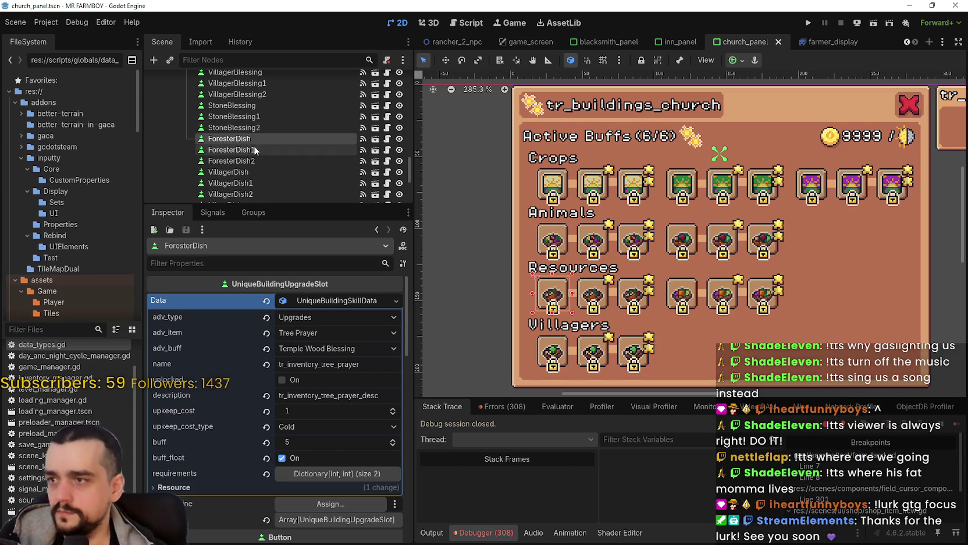
right_click(318, 302)
click(349, 421)
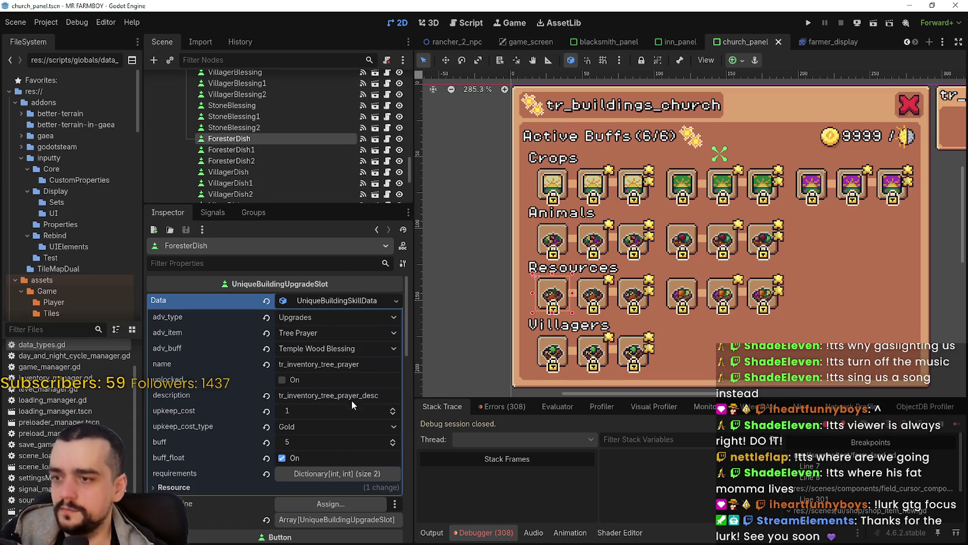
click(287, 150)
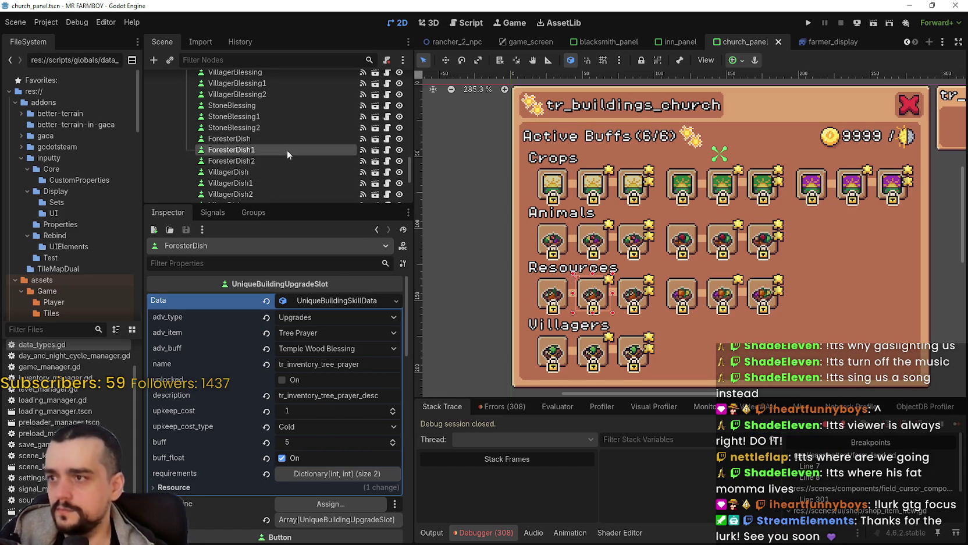
click(322, 302)
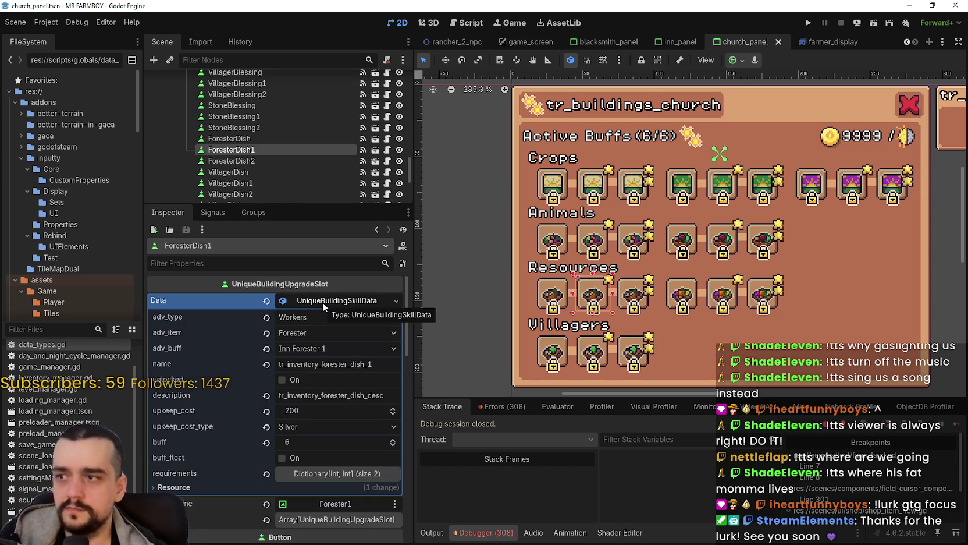
right_click(320, 303)
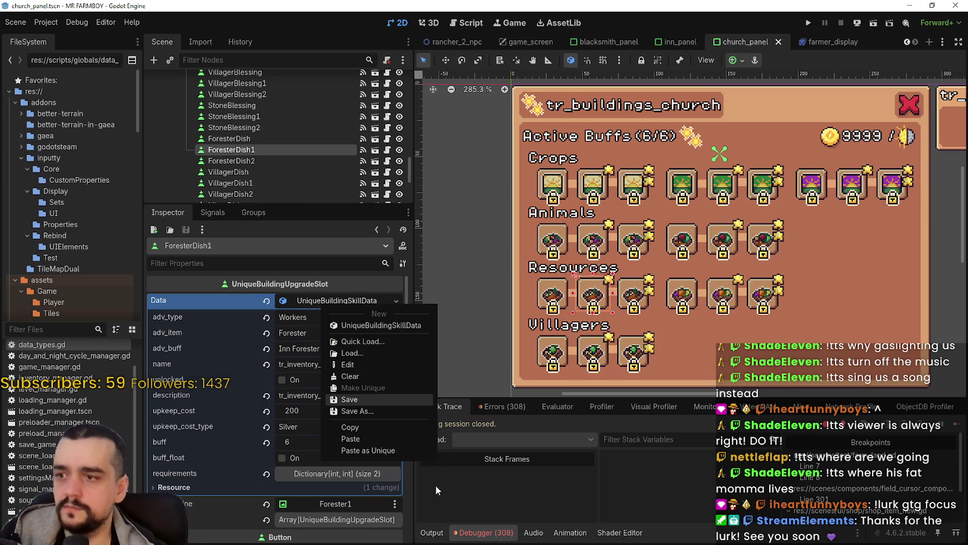
click(380, 436)
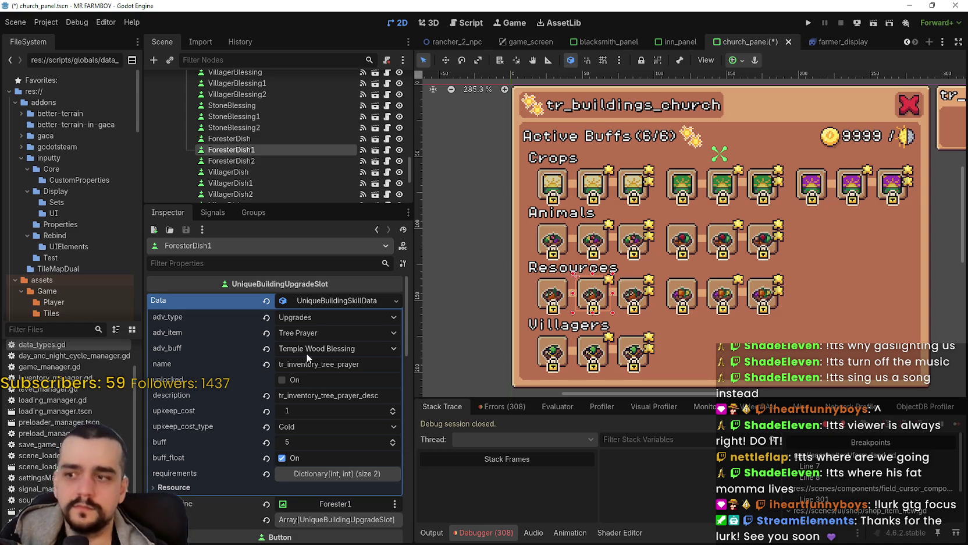
Set ForesterDish1's buff to Temple Wood Blessing 1 and save
click(350, 349)
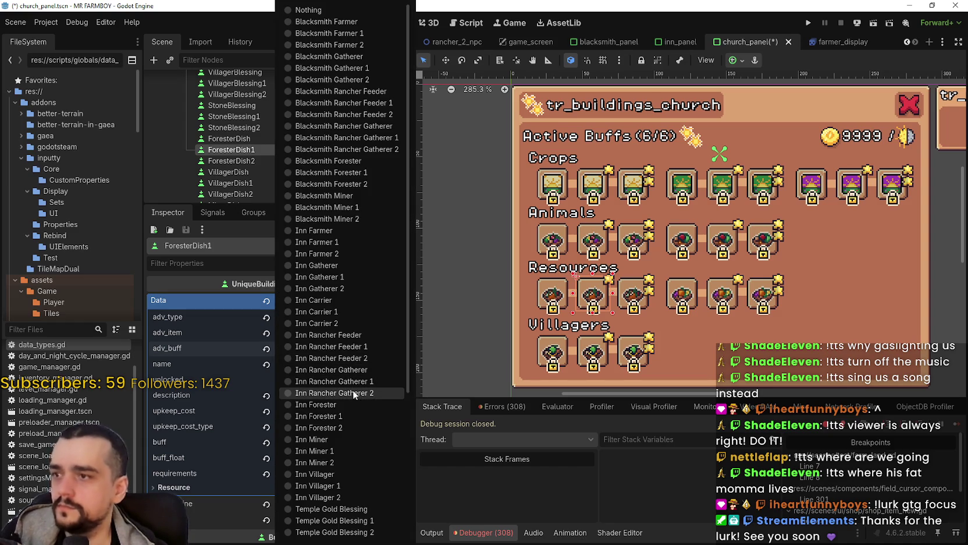
scroll(349, 407, down, 5)
click(333, 488)
key(ctrl+s)
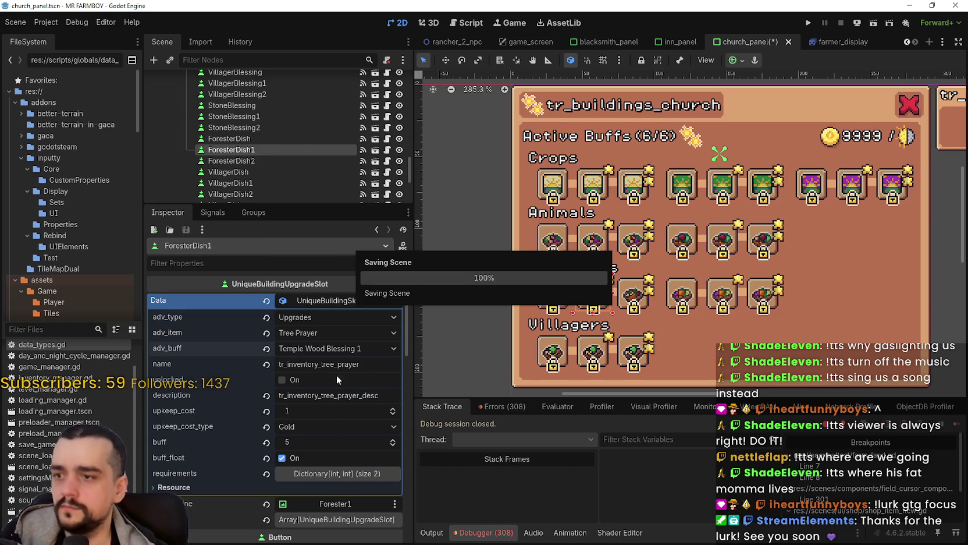
Set ForesterDish1's buff amount to 10 and upkeep cost to 10 Gold, then save
click(310, 438)
text(10)
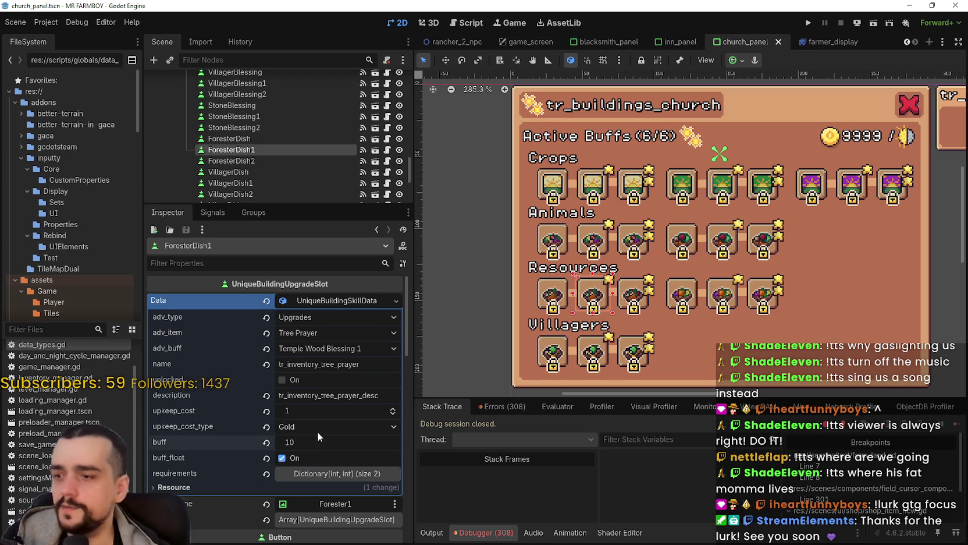
key(Return)
click(314, 411)
text(10)
key(Return)
key(ctrl+s)
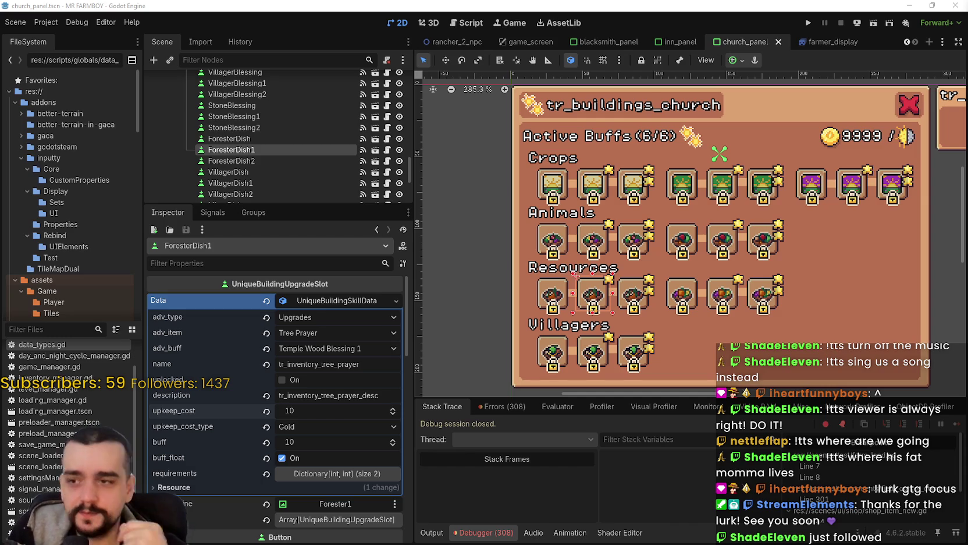
click(346, 350)
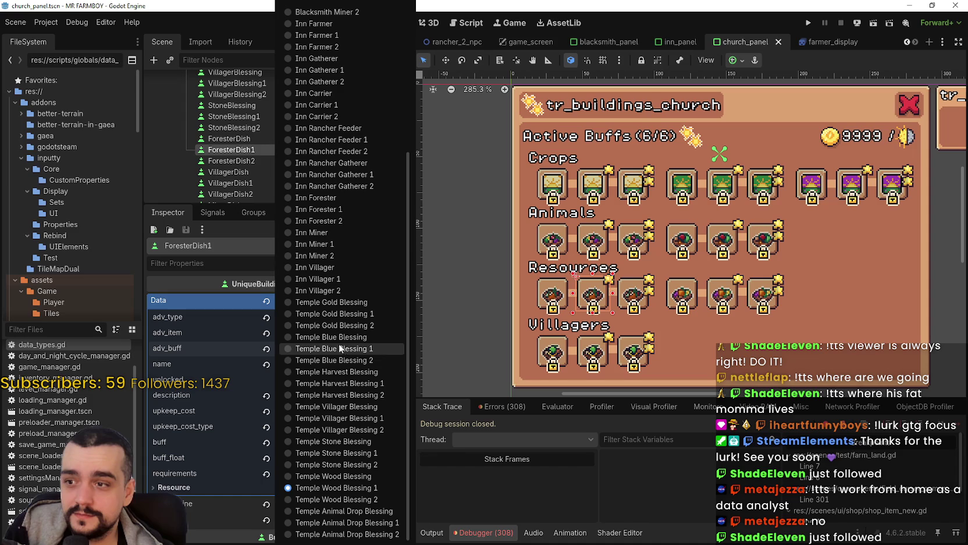
click(726, 540)
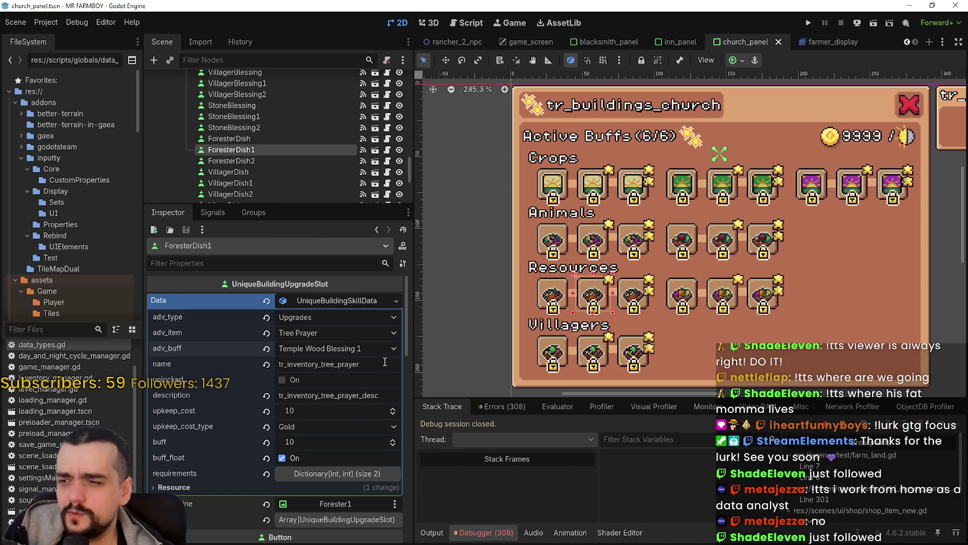
click(323, 349)
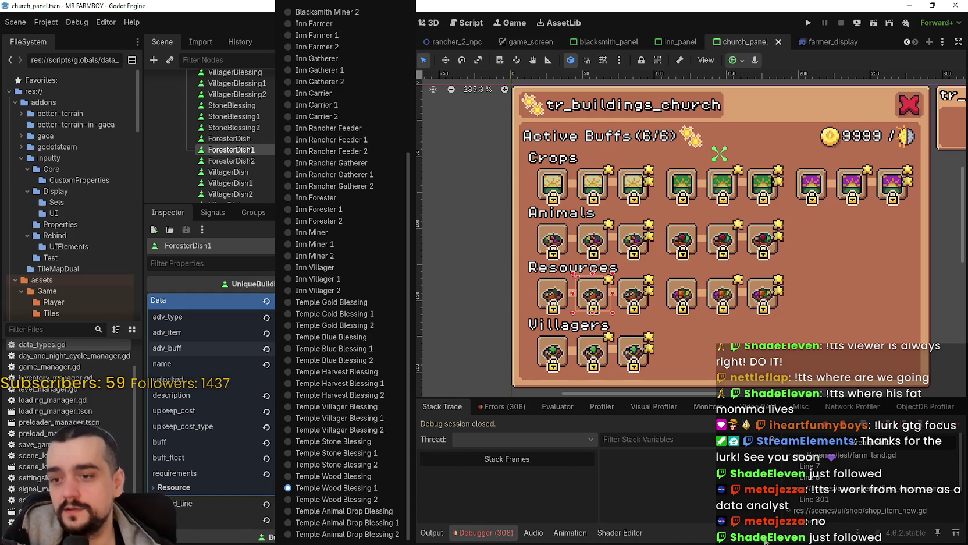
key(Escape)
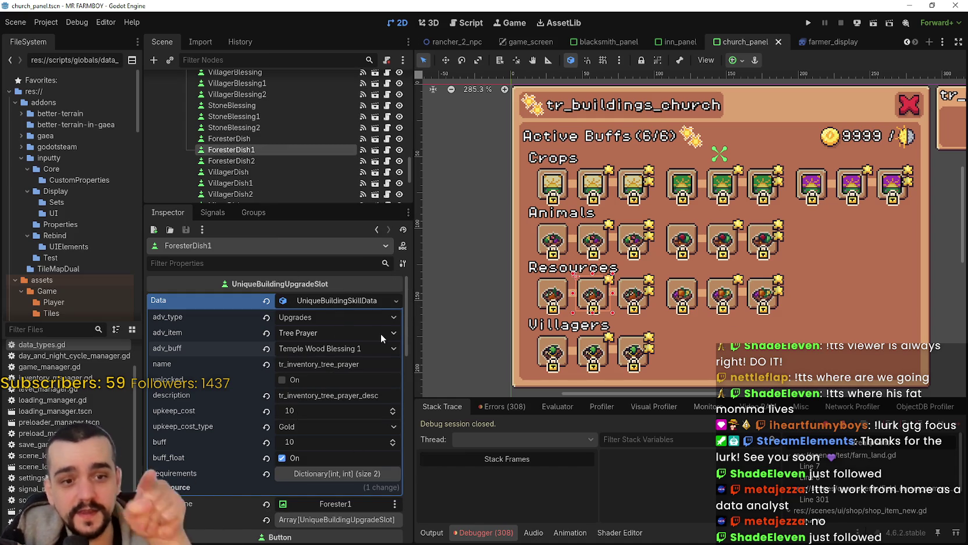
right_click(337, 299)
Copy ForesterDish1's Tree Prayer slot data and paste it into ForesterDish2
click(344, 401)
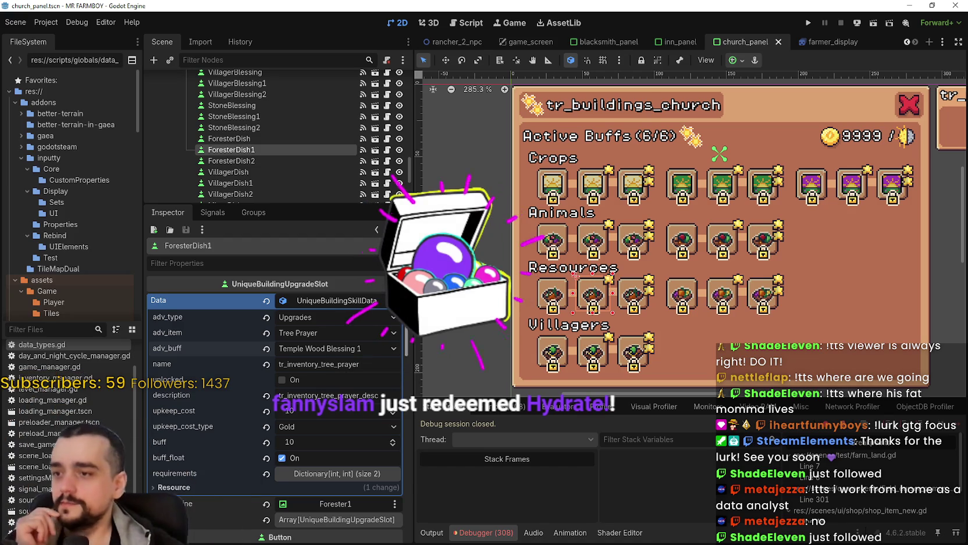
click(328, 299)
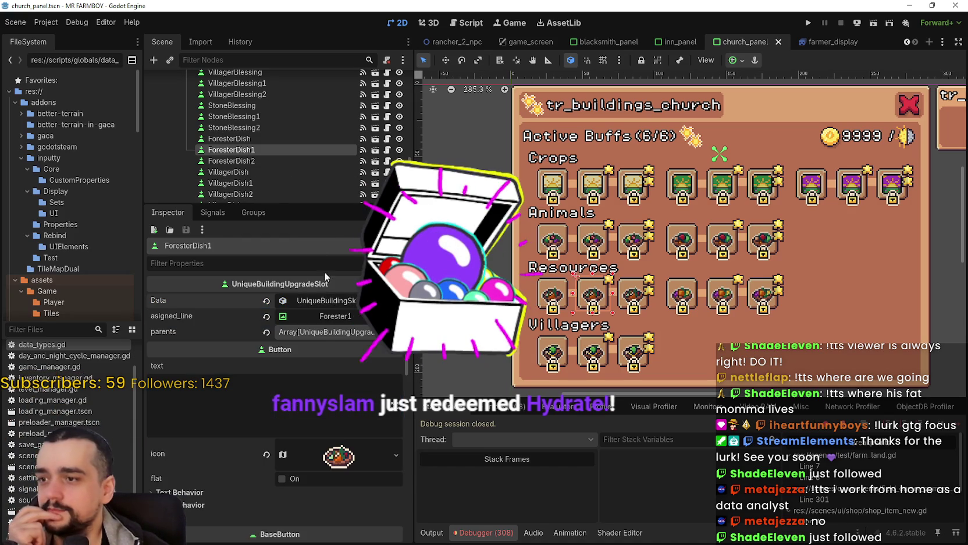
click(274, 162)
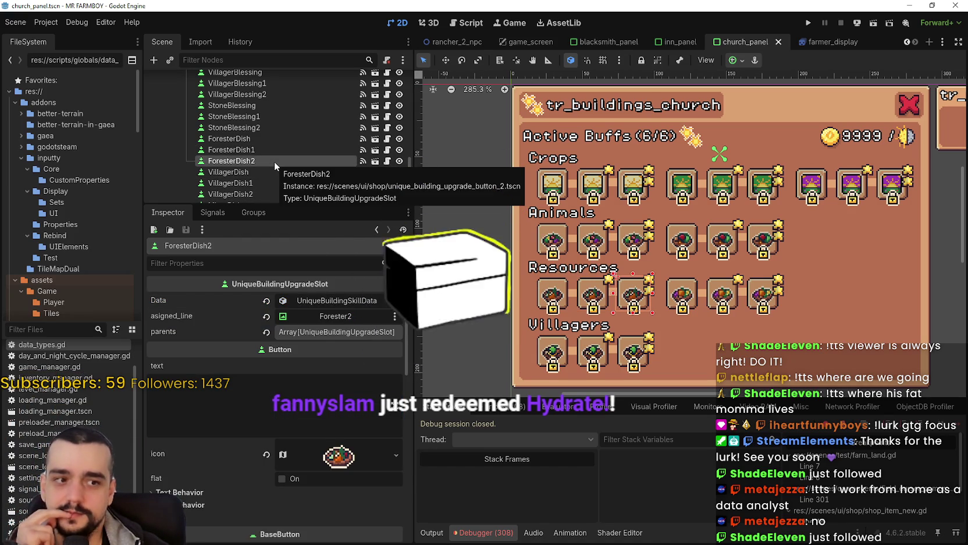
click(340, 299)
click(350, 299)
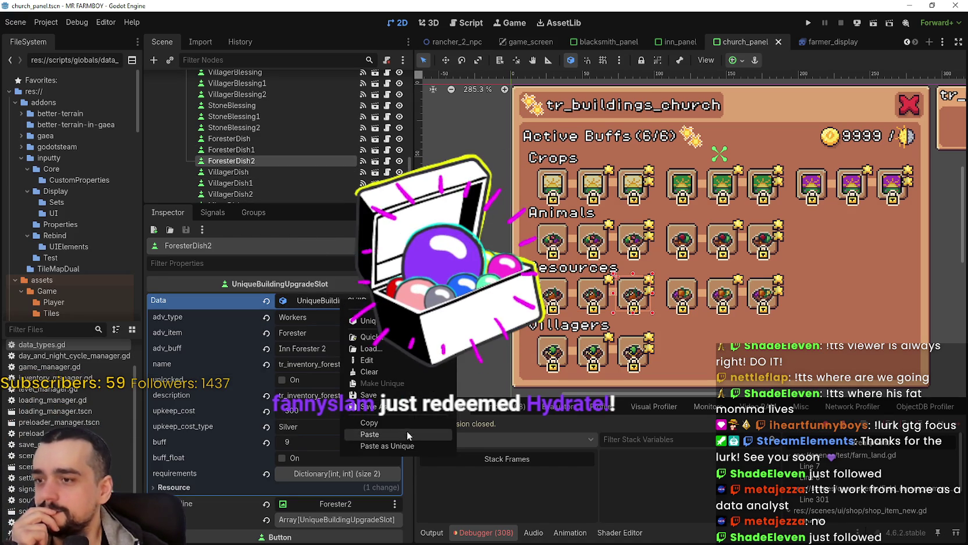
click(396, 434)
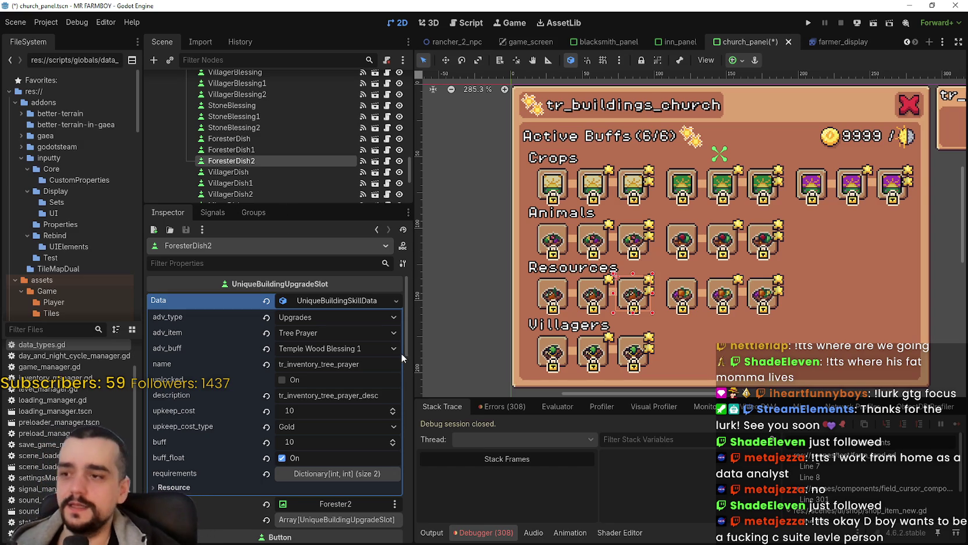
Switch ForesterDish2's buff to Temple Wood Blessing 2 and save the scene
click(380, 348)
scroll(351, 474, down, 5)
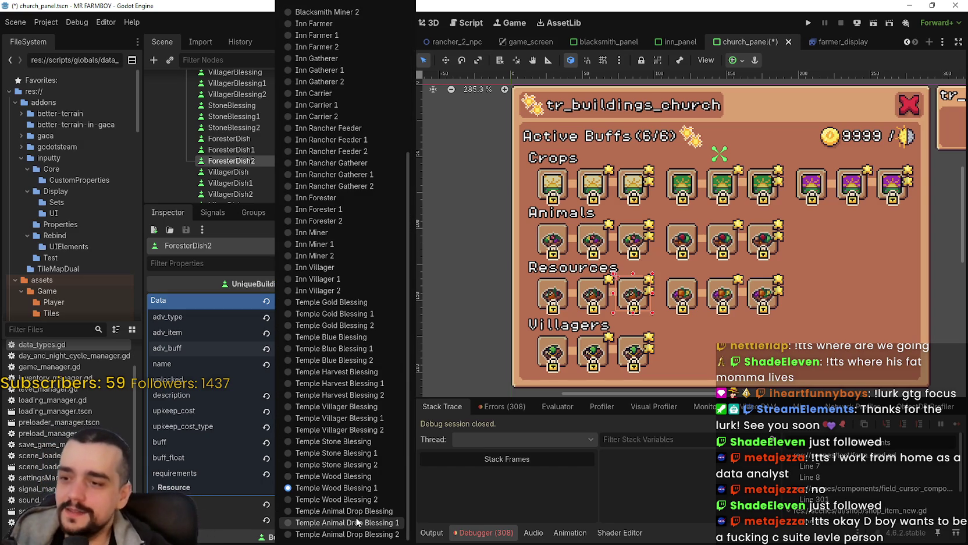
click(353, 499)
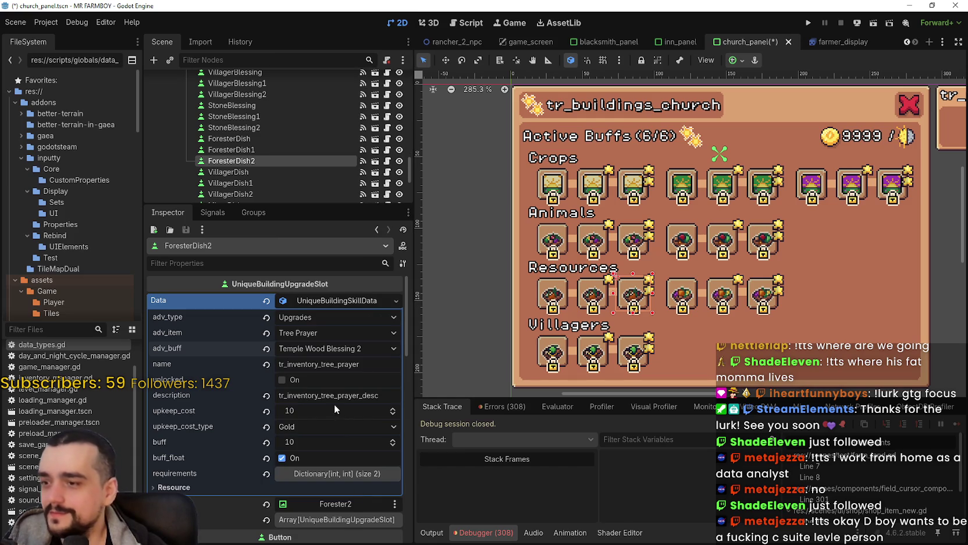
key(ctrl+s)
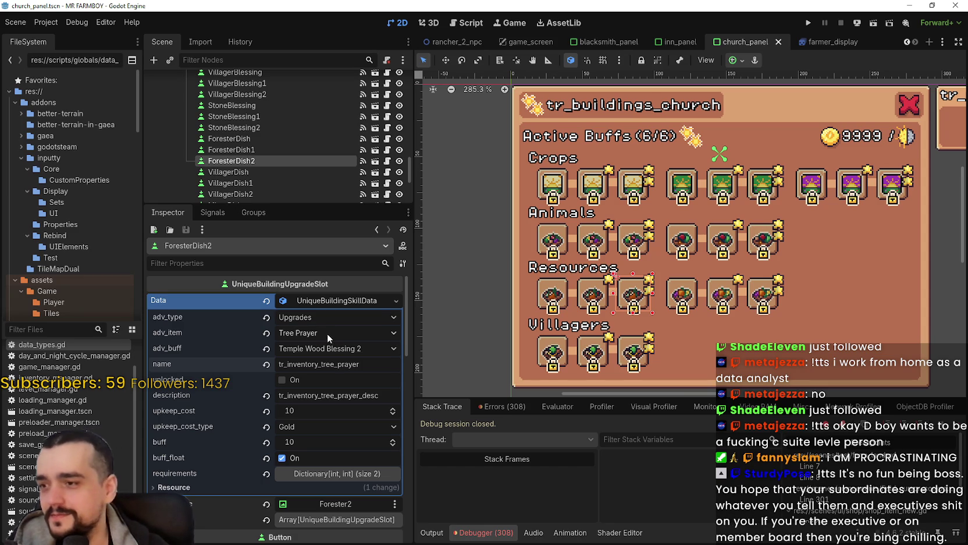
click(318, 409)
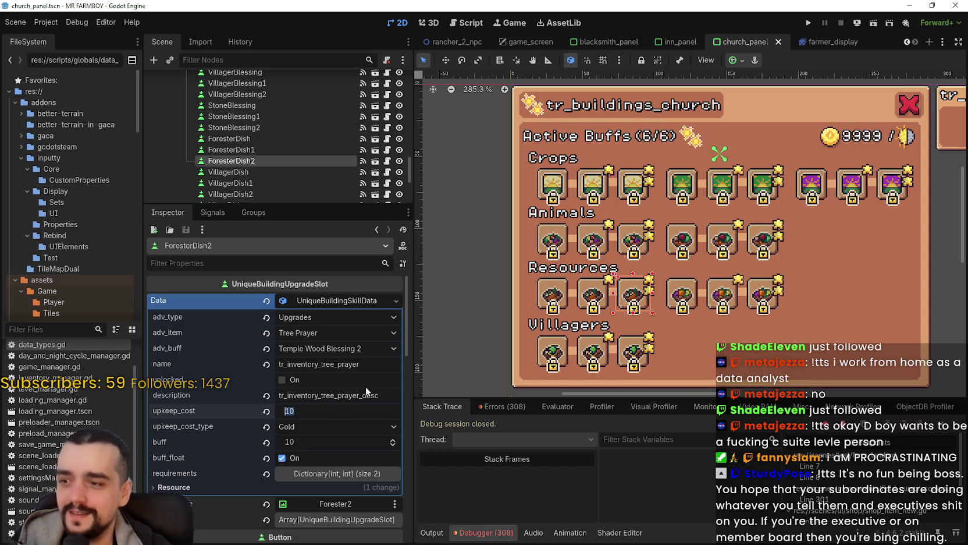
Set ForesterDish2's upkeep cost to 100 and buff to 25, then save
text(10)
key(Return)
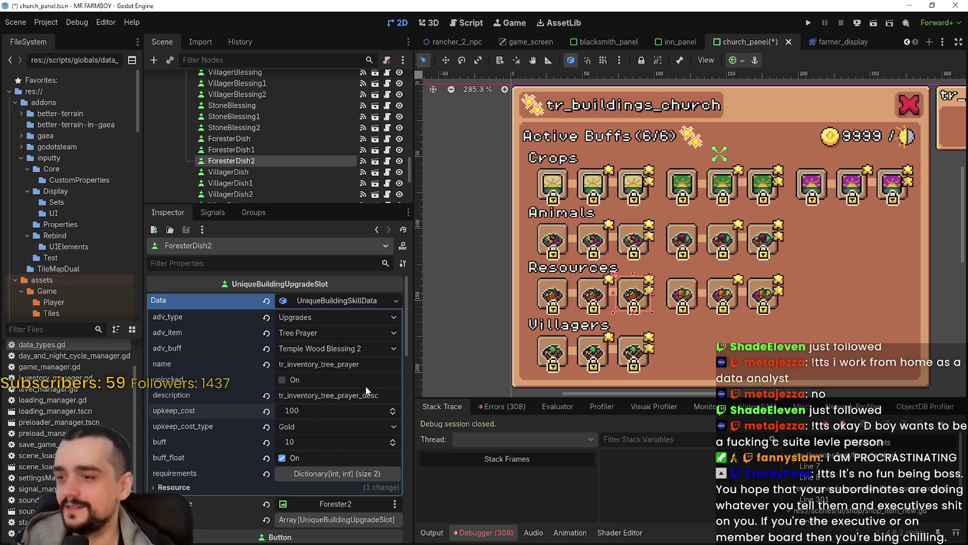
click(314, 442)
text(25)
key(Return)
key(ctrl+s)
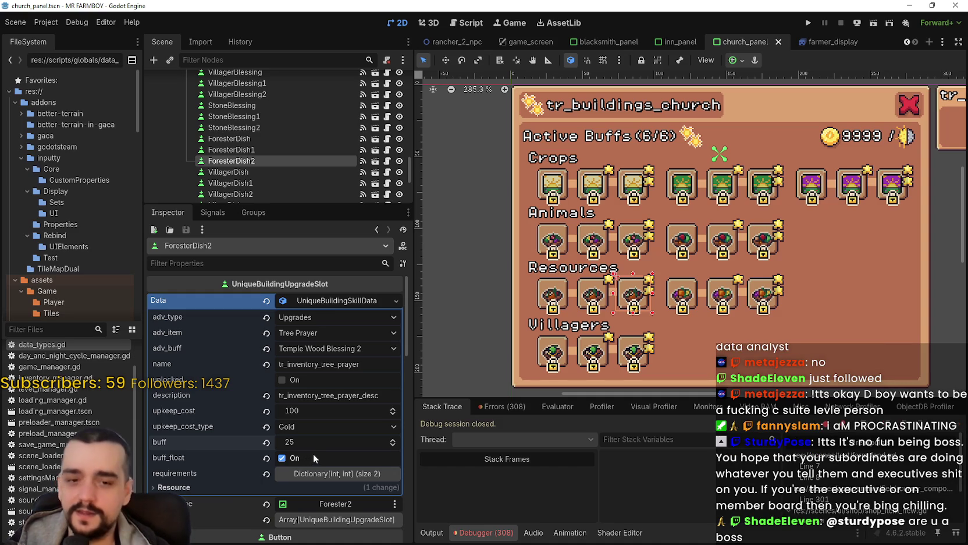
Copy ForesterDish2's slot data and rename its key to tr_inventory_tree_prayer_2, then save
right_click(316, 300)
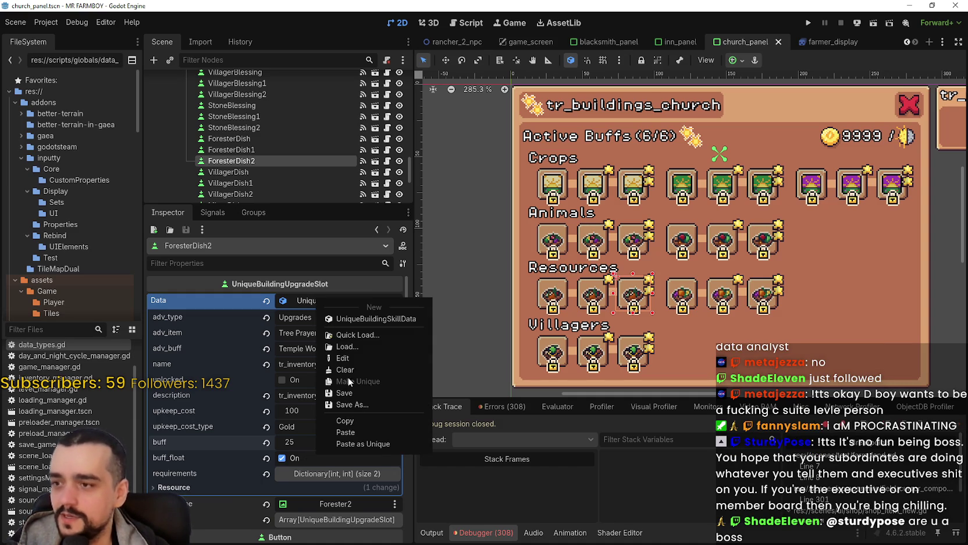
click(360, 411)
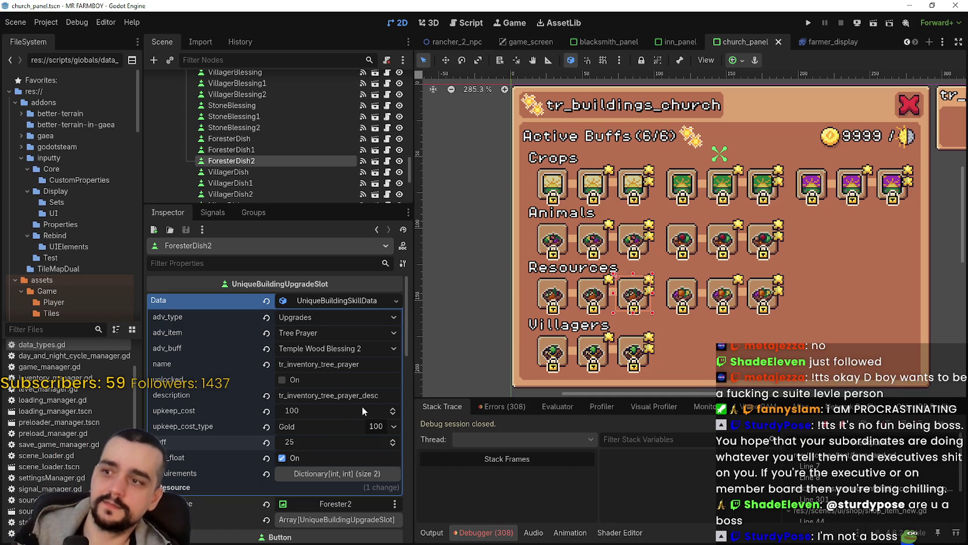
scroll(287, 159, down, 3)
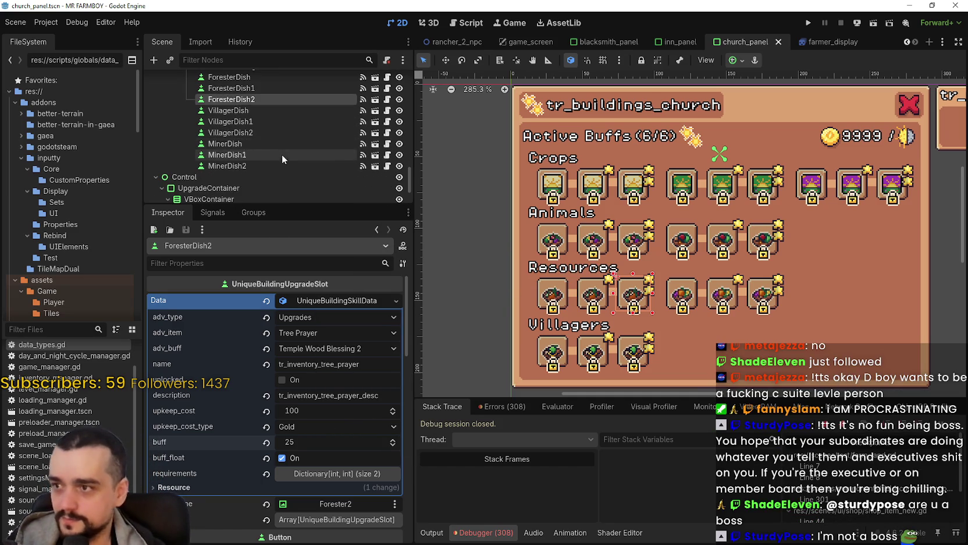
click(275, 106)
click(275, 99)
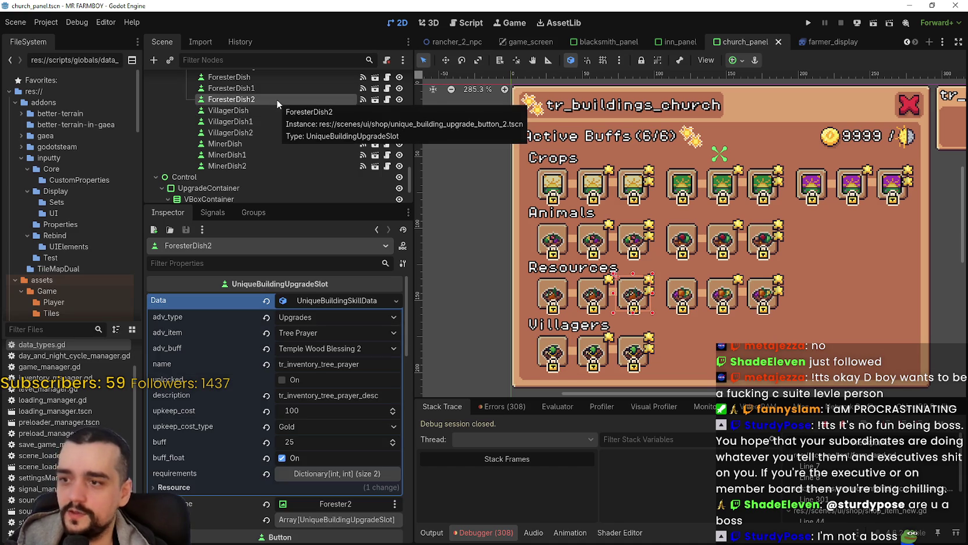
click(336, 348)
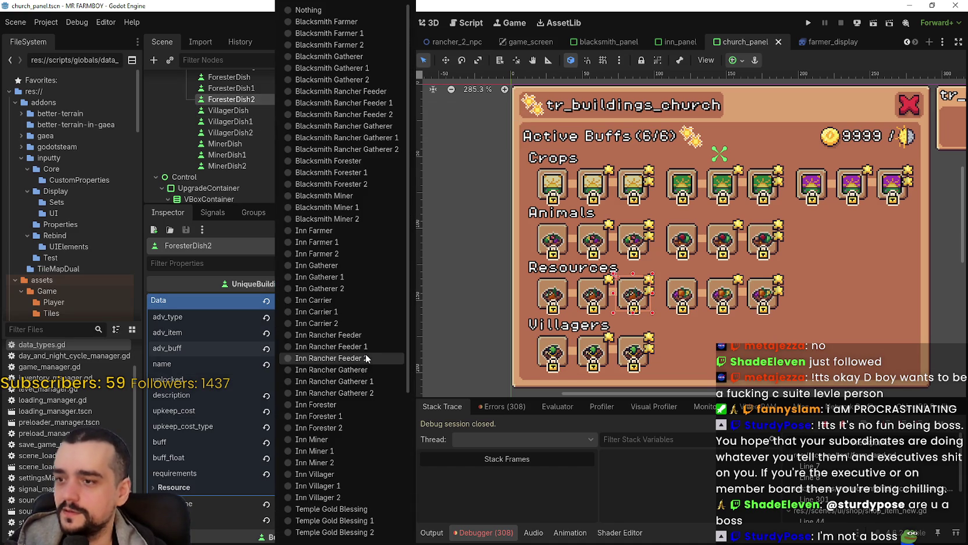
click(237, 351)
click(373, 365)
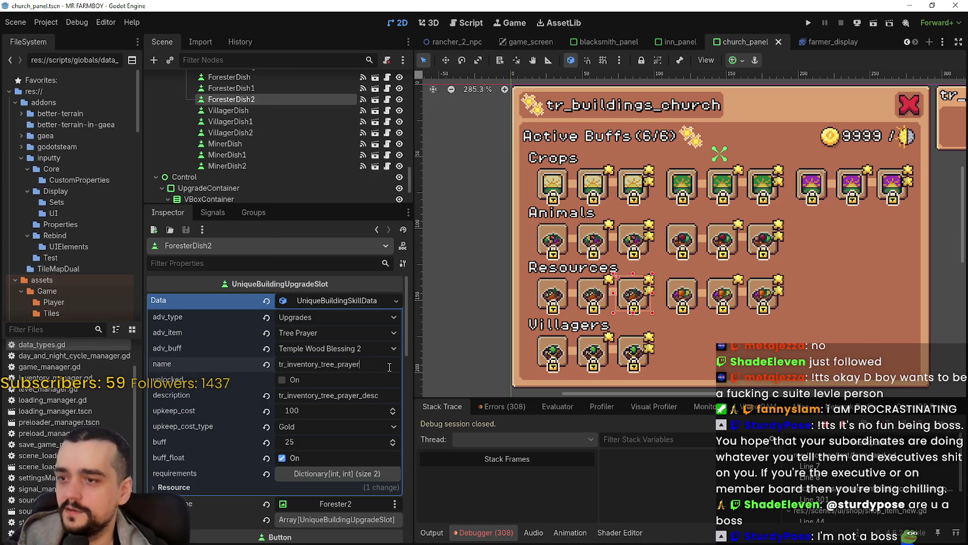
text(_2)
key(ctrl+s)
Rename ForesterDish1's key to tr_inventory_tree_prayer_1 and save
click(231, 88)
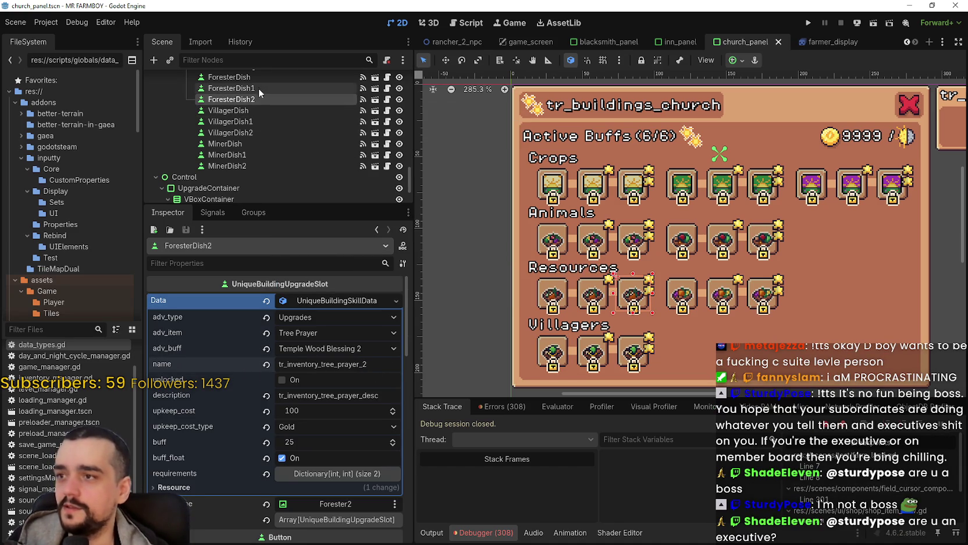
click(339, 300)
text(_1)
key(ctrl+s)
Compare values across the ForesterDish, StoneBlessing and VillagerDish slots
scroll(300, 136, up, 1)
scroll(297, 134, up, 1)
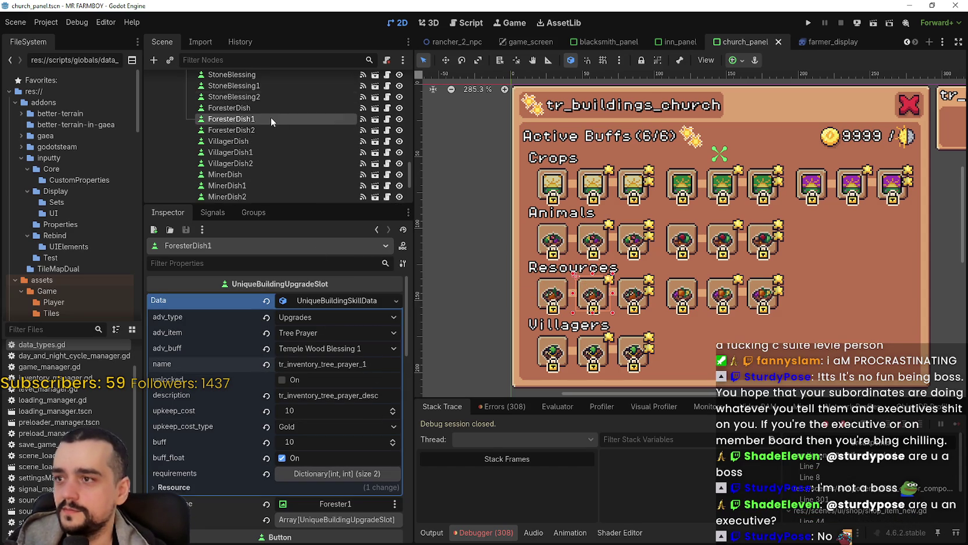
click(262, 108)
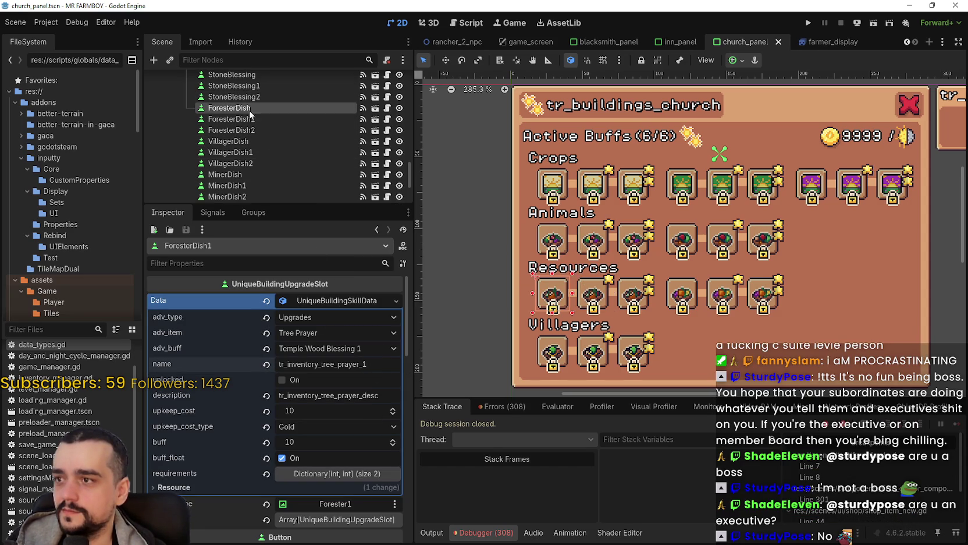
scroll(256, 151, up, 3)
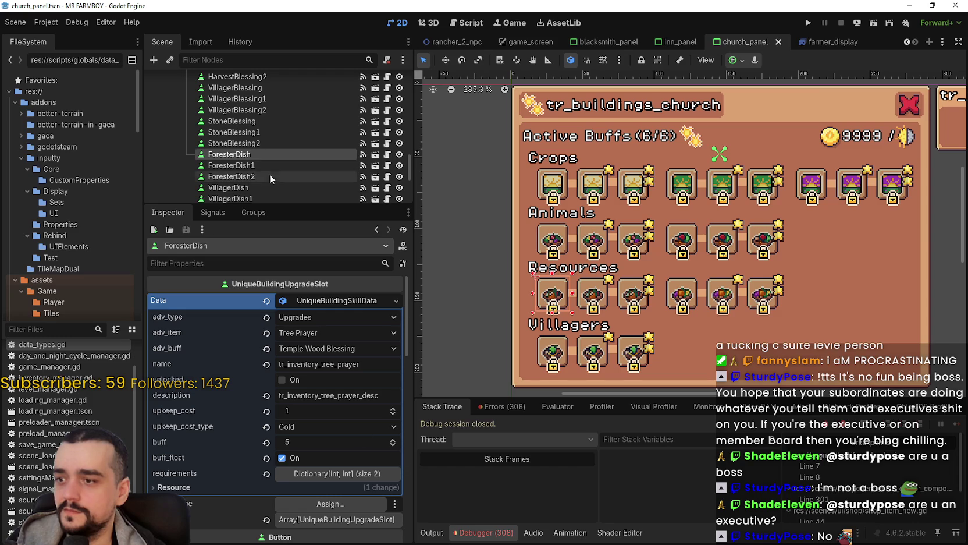
click(264, 165)
click(265, 176)
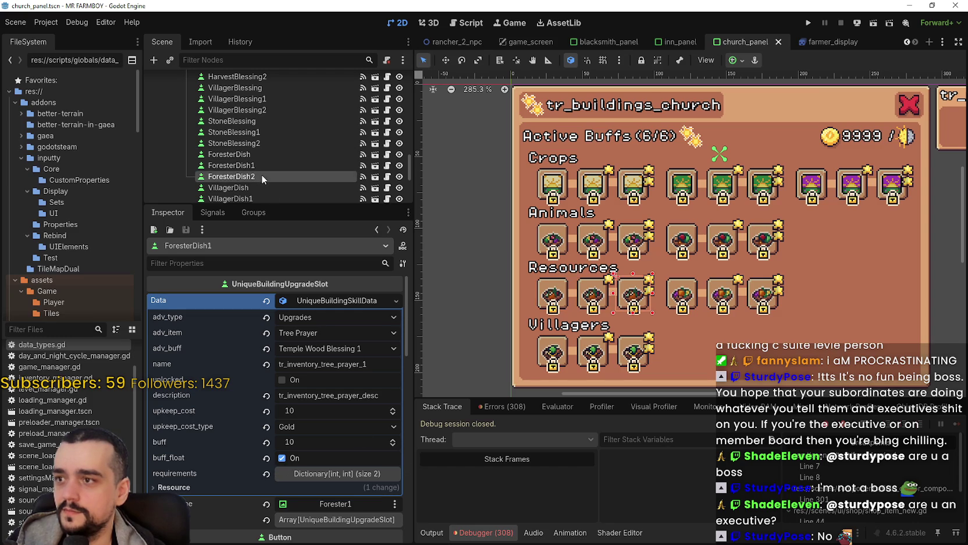
click(264, 142)
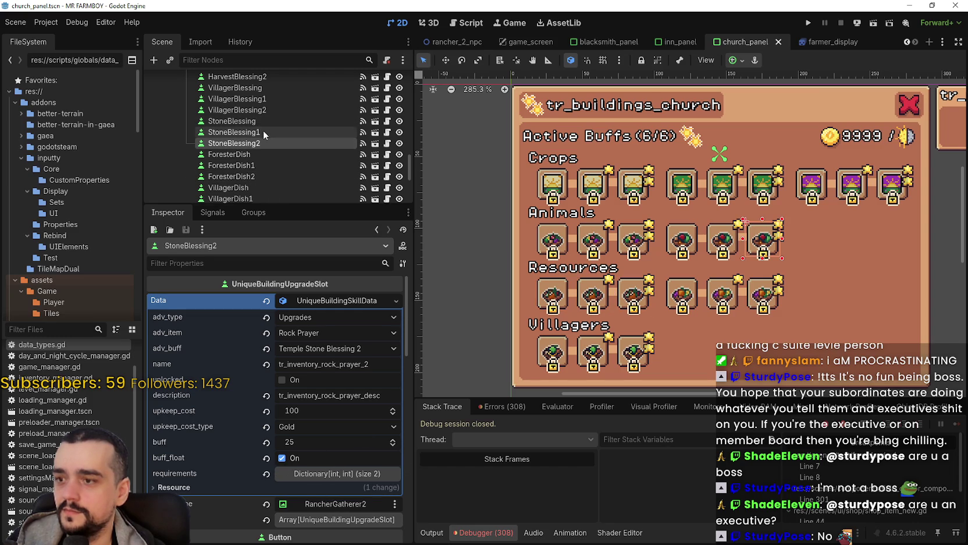
click(263, 129)
scroll(261, 157, down, 2)
click(259, 140)
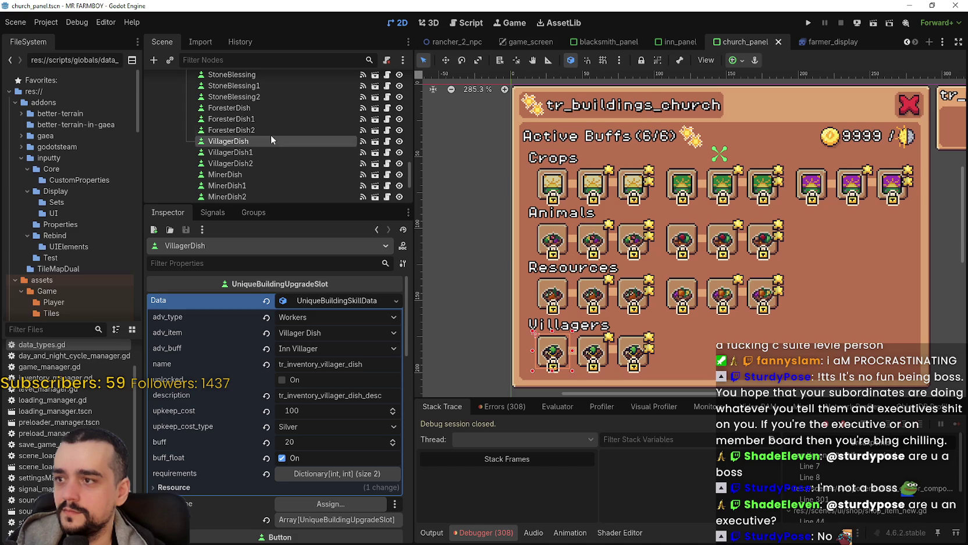
click(254, 107)
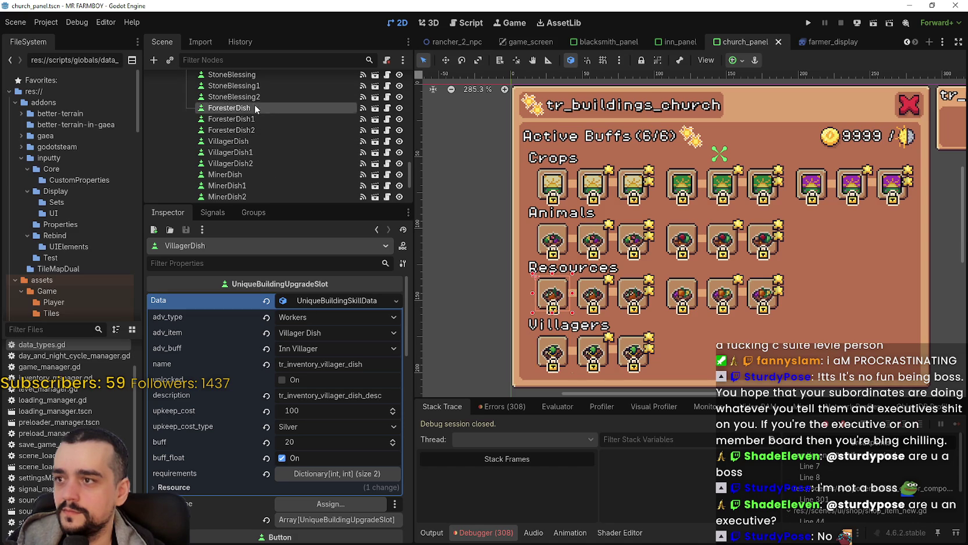
Copy ForesterDish's slot data, paste it into VillagerDish, and make it unique
right_click(316, 298)
click(356, 416)
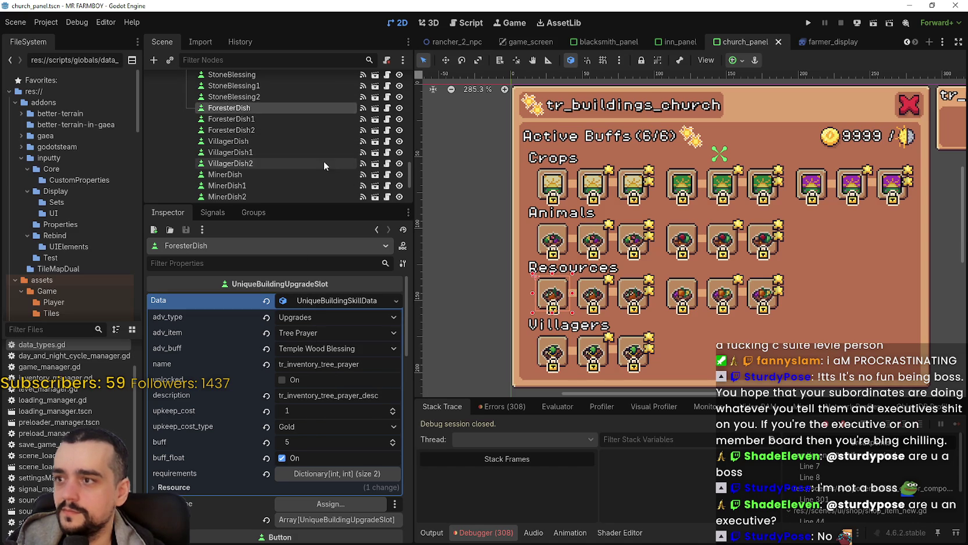
click(308, 142)
right_click(308, 304)
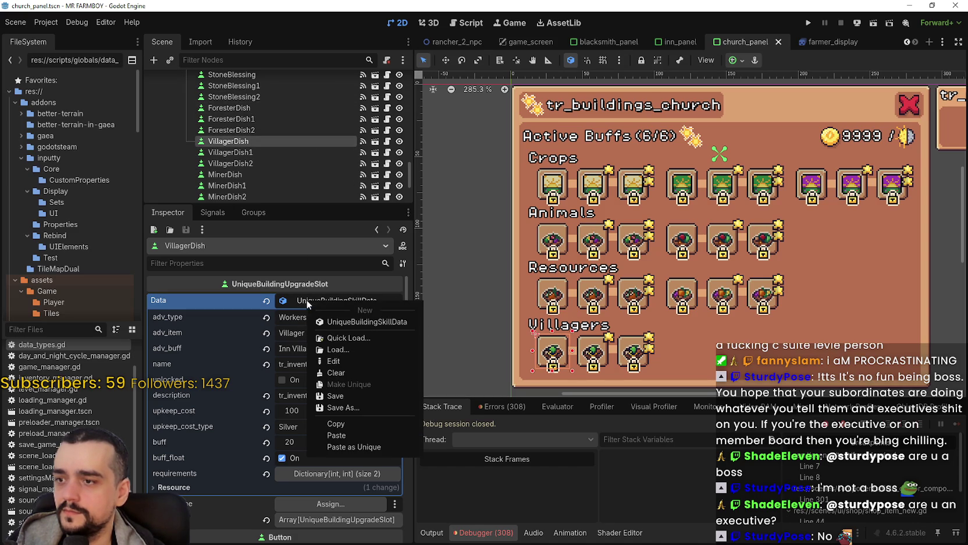
click(354, 436)
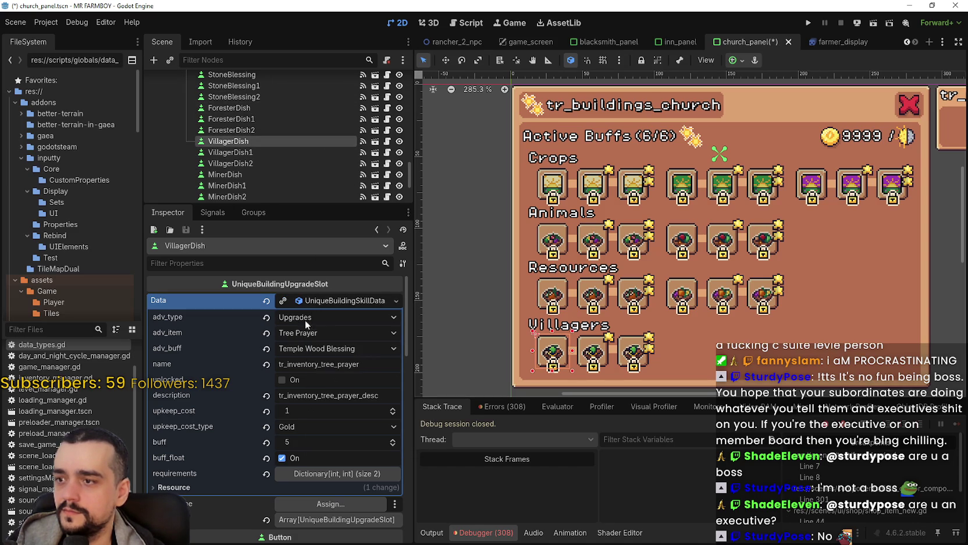
click(284, 301)
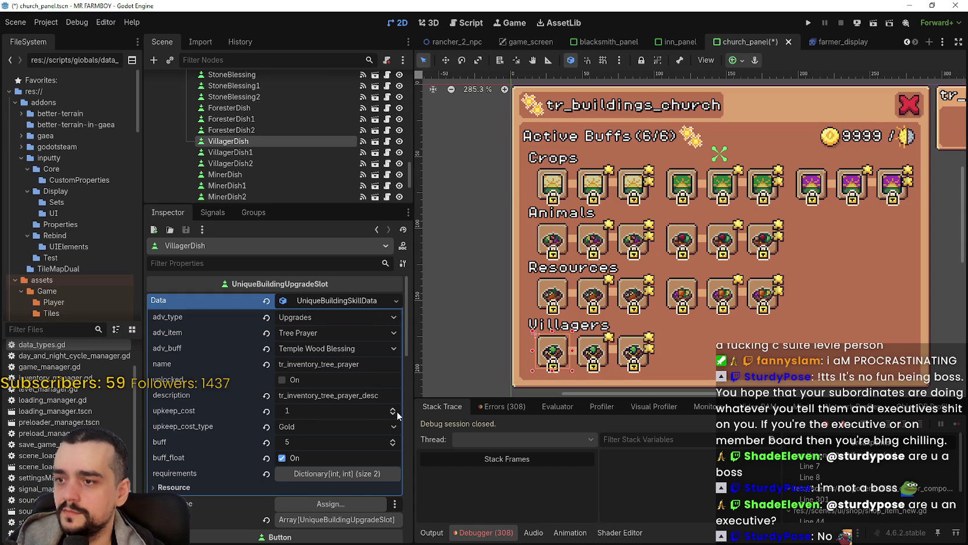
Set VillagerDish's item to Animal Drop Prayer and buff to Temple Animal Drop Blessing, saving
scroll(335, 398, down, 20)
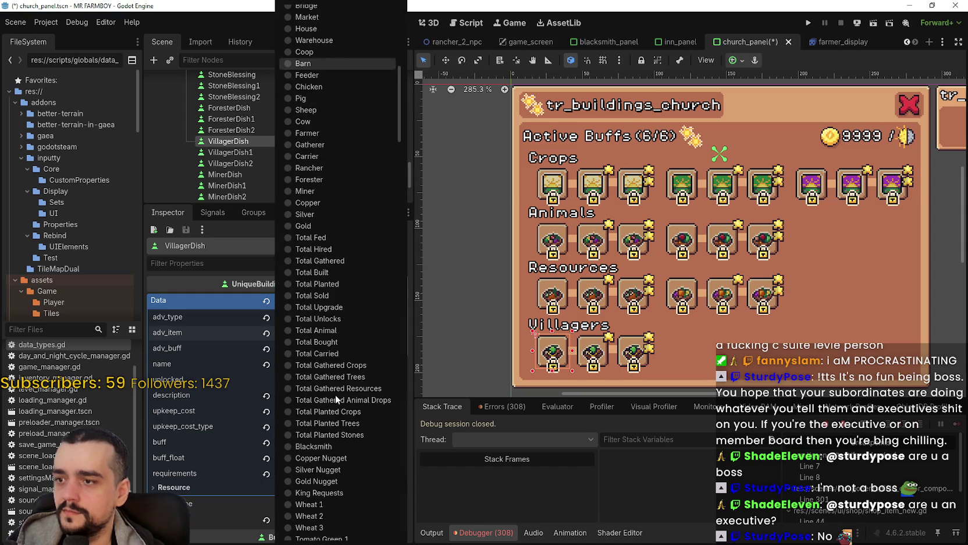
scroll(336, 370, down, 20)
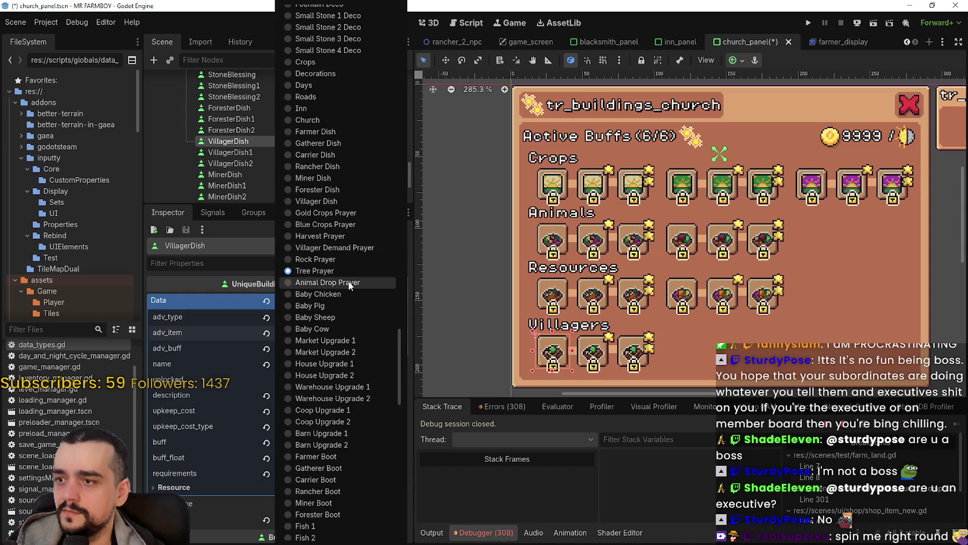
click(349, 283)
key(ctrl+s)
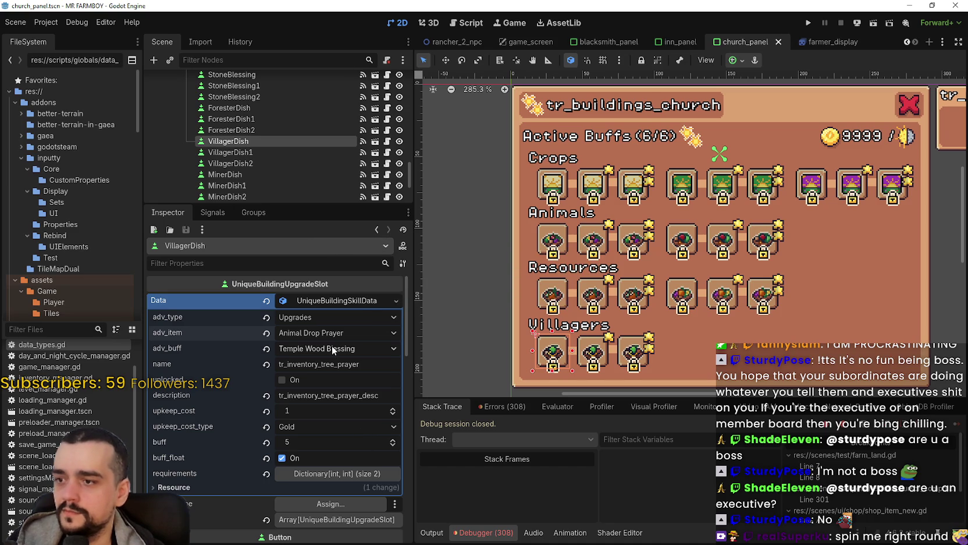
click(331, 348)
scroll(349, 477, down, 3)
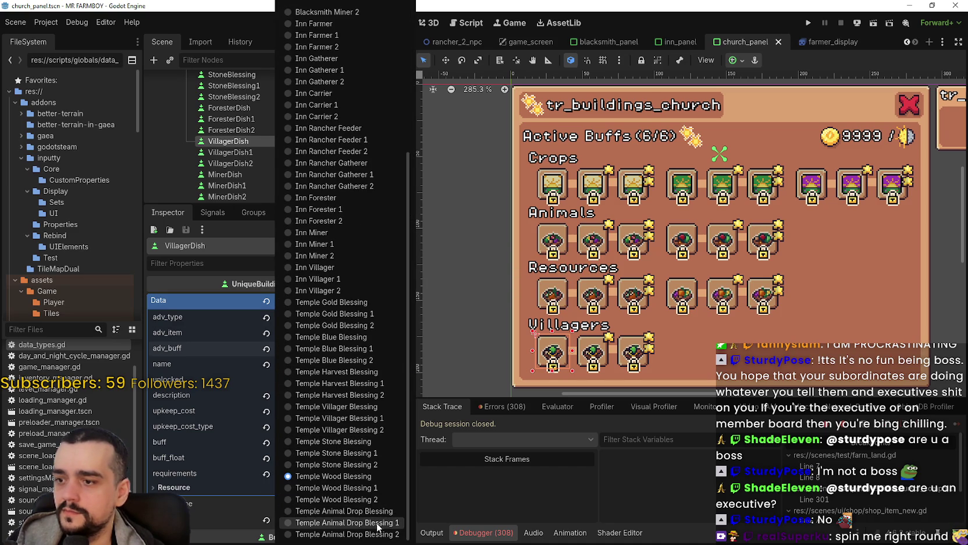
click(372, 511)
key(ctrl+s)
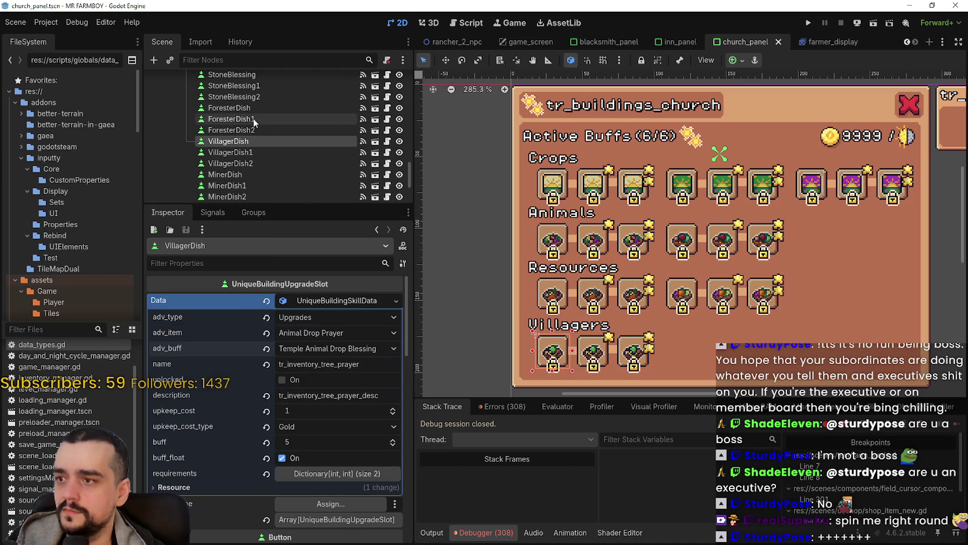
Check the ForesterDish, ForesterDish1 and ForesterDish2 tier values for reference
click(247, 108)
click(248, 120)
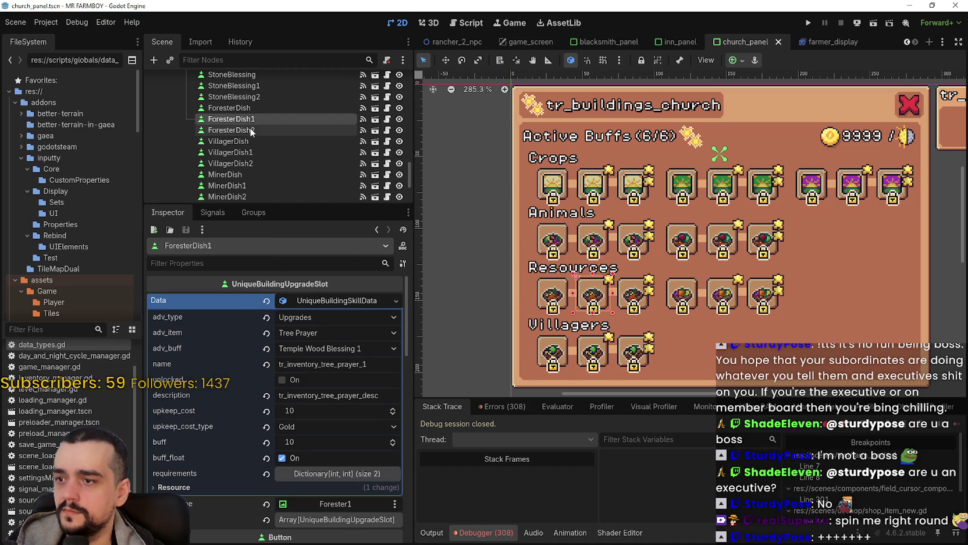
click(251, 132)
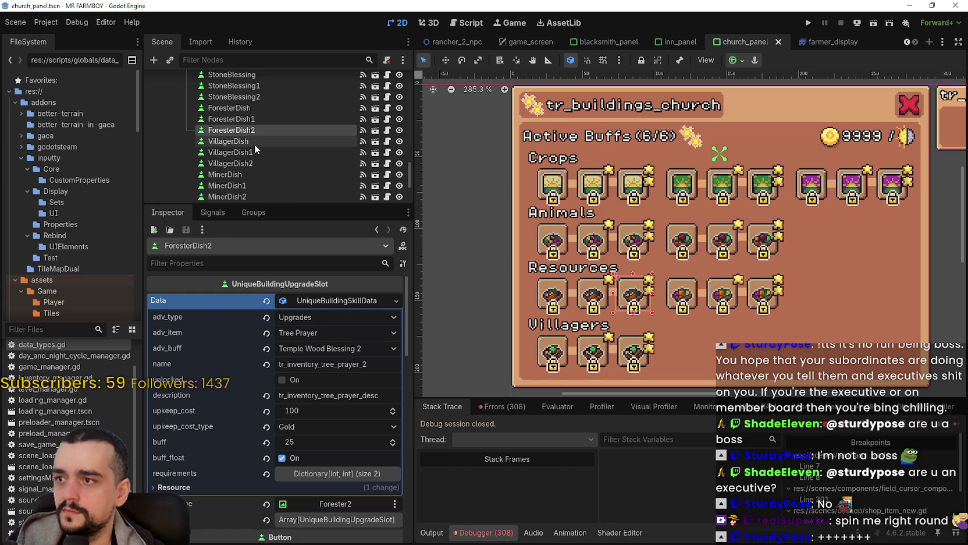
click(256, 143)
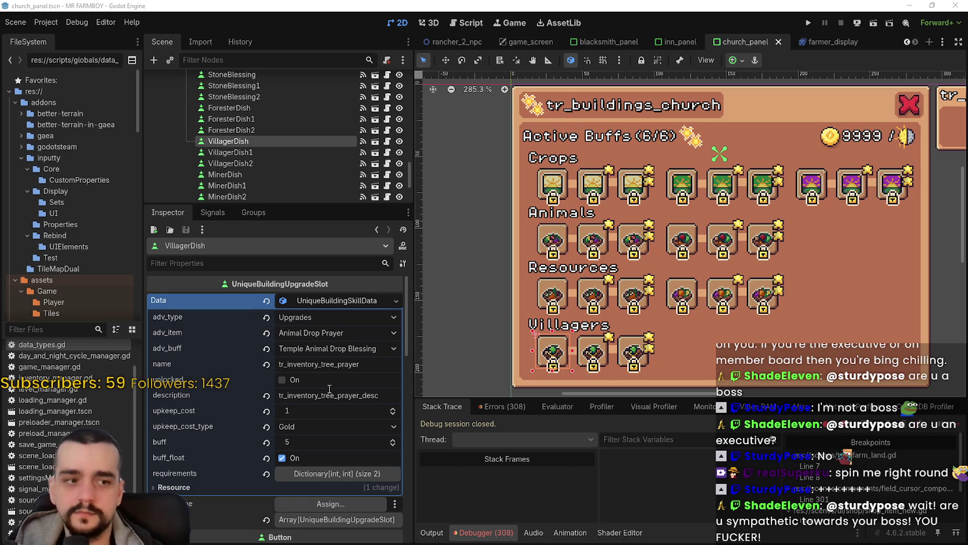
Change VillagerDish's name and description keys to tr_inventory_animal_drop_prayer and its _desc, saving
double_click(310, 365)
key(ctrl+v)
key(Return)
key(ctrl+s)
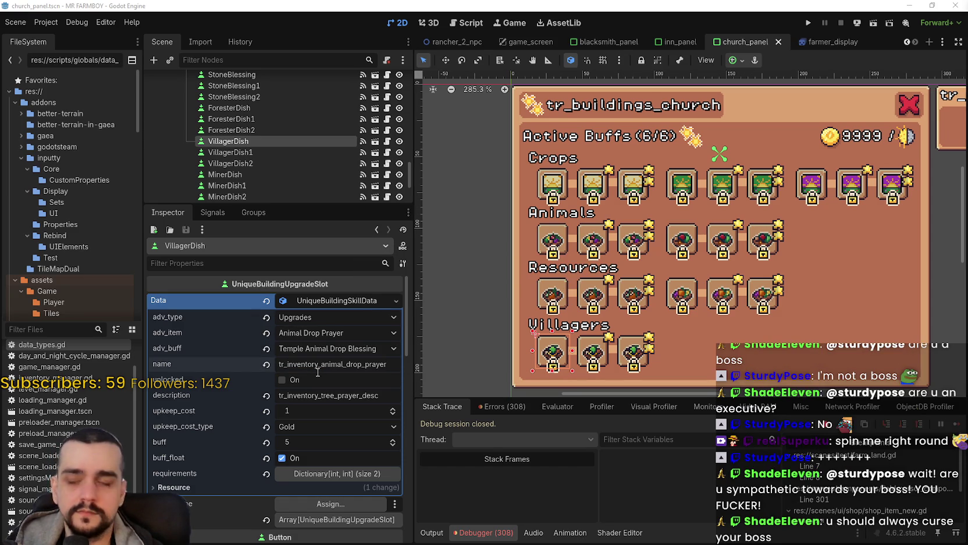
double_click(336, 396)
key(ctrl+v)
key(Return)
key(ctrl+s)
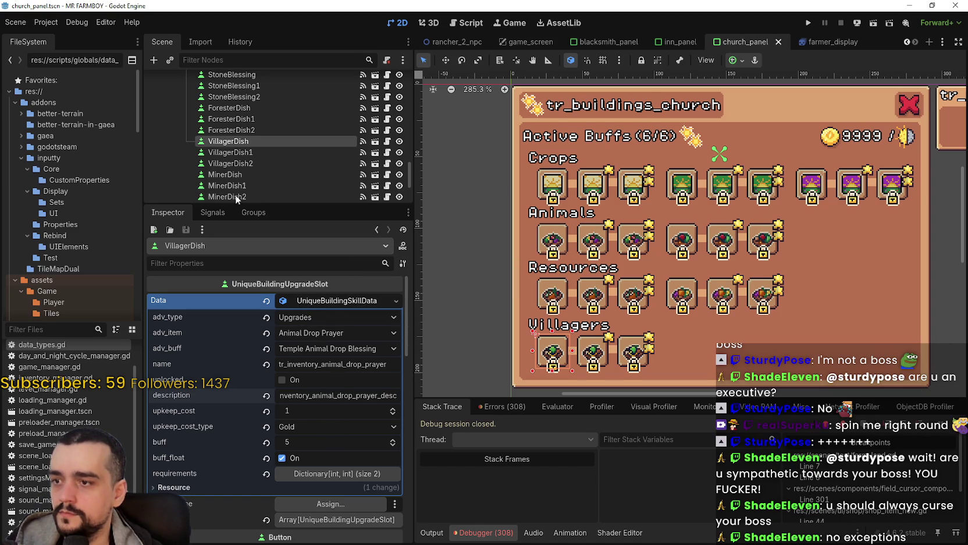
Copy VillagerDish's Animal Drop Prayer data and paste it into VillagerDish1
right_click(315, 301)
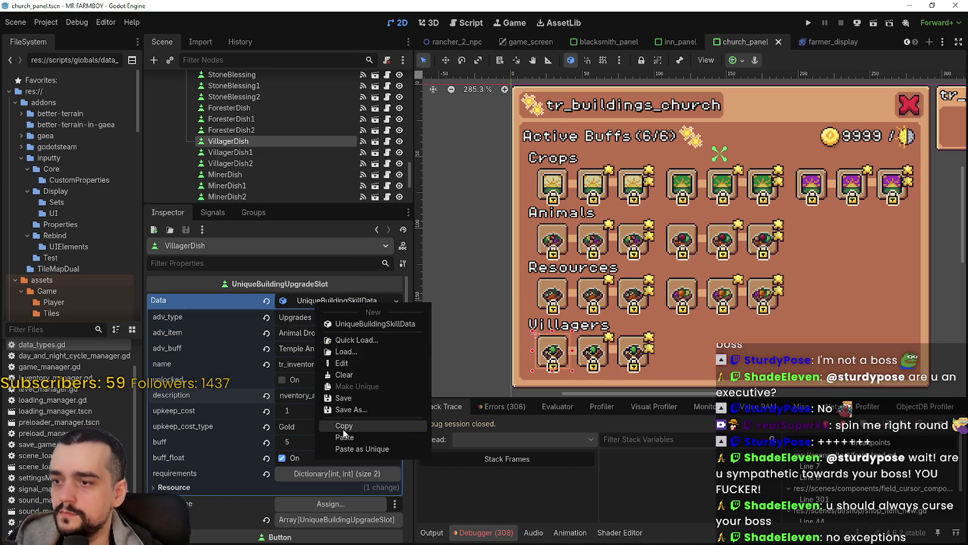
click(342, 429)
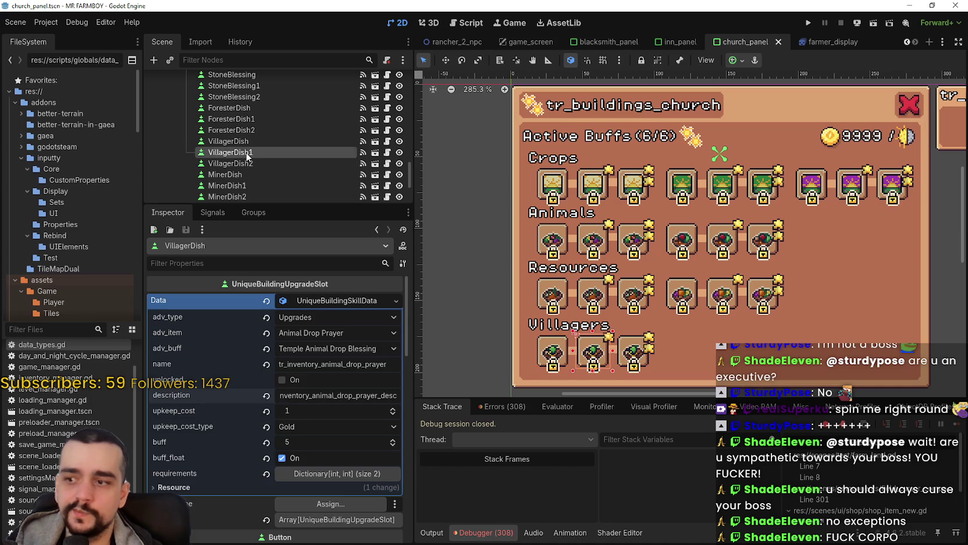
click(251, 152)
right_click(311, 300)
click(352, 433)
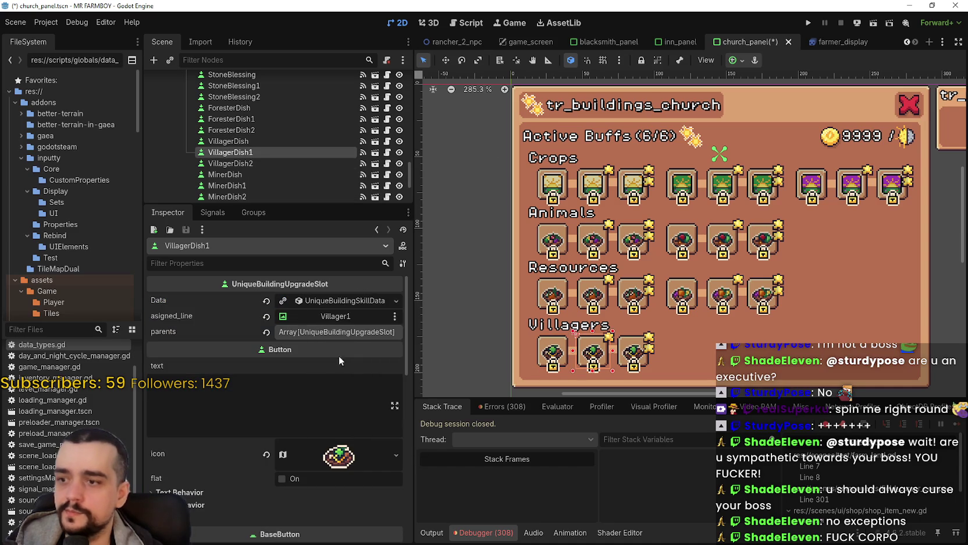
click(312, 301)
Set VillagerDish1's buff to Temple Animal Drop Blessing 1
click(352, 347)
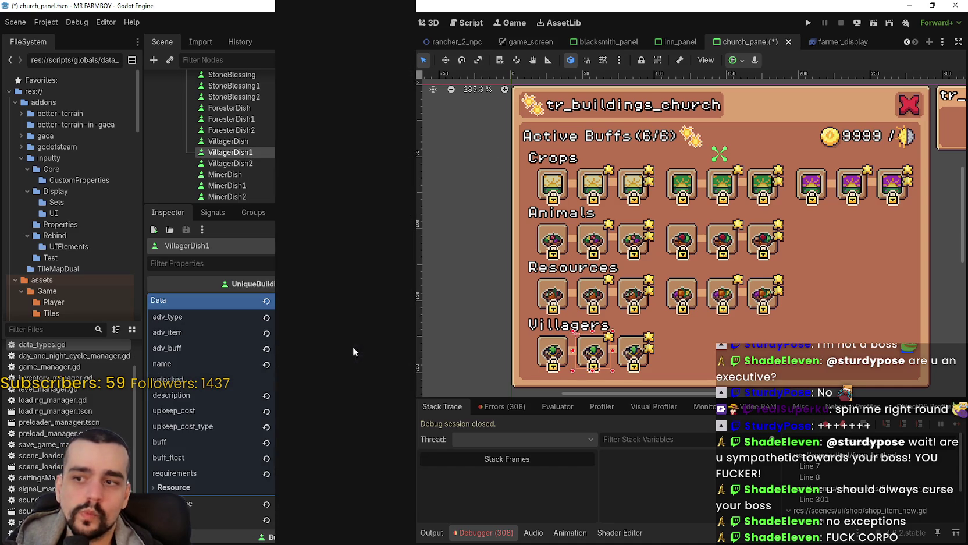
scroll(358, 380, down, 1)
click(343, 527)
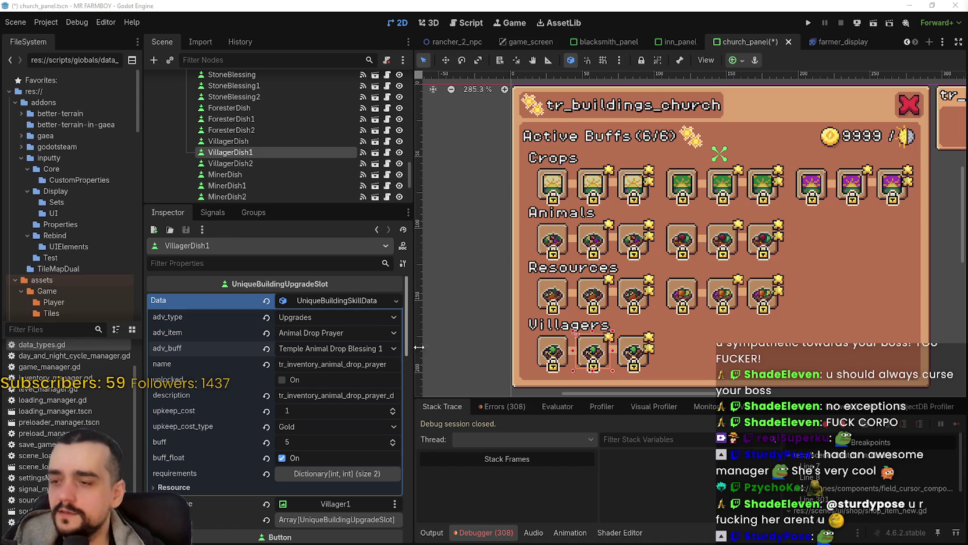
Rename VillagerDish1's key to tr_inventory_animal_drop_prayer_1 and save
scroll(534, 303, right, 2)
scroll(533, 304, down, 1)
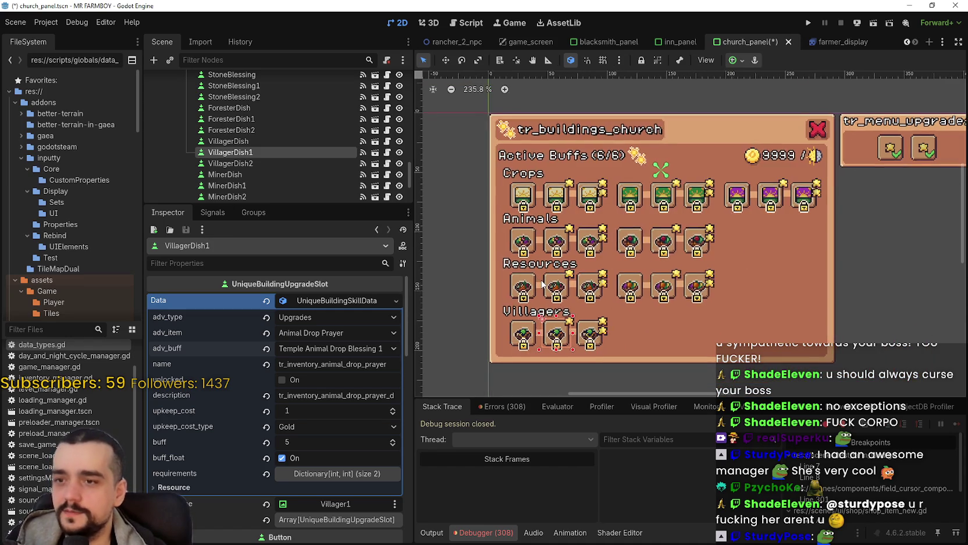
scroll(564, 273, up, 3)
scroll(564, 273, down, 2)
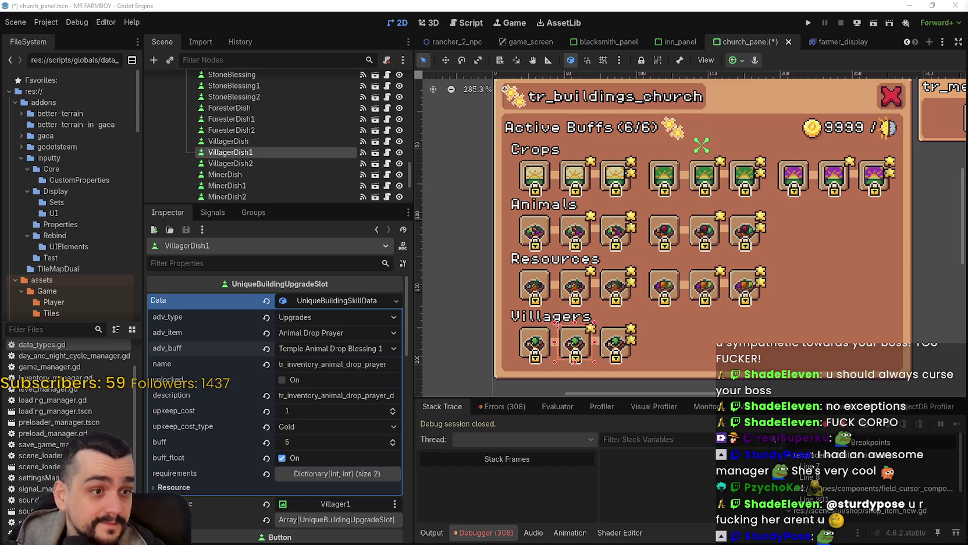
drag(618, 220, 630, 221)
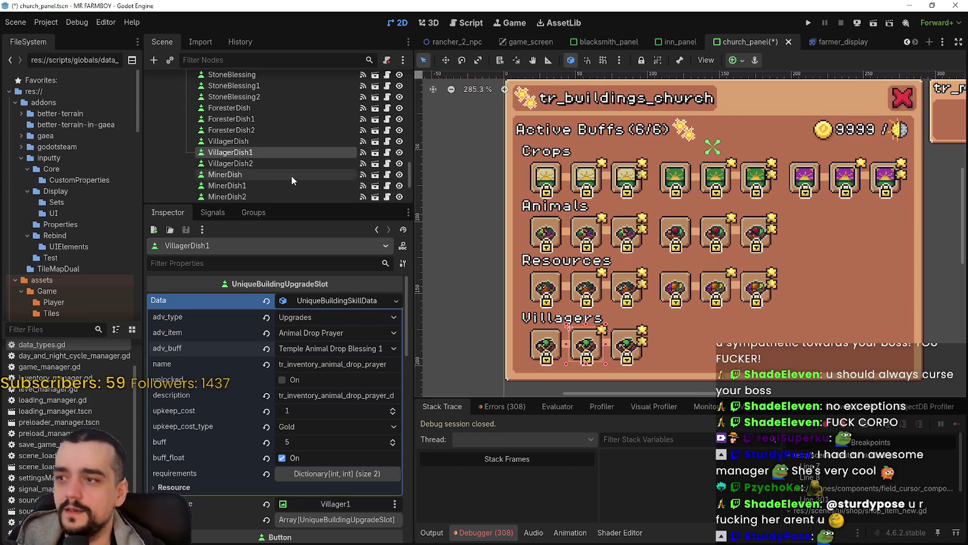
mouse_move(353, 364)
mouse_down()
mouse_move(457, 374)
mouse_move(474, 359)
mouse_up()
key(End)
text(_1)
key(ctrl+s)
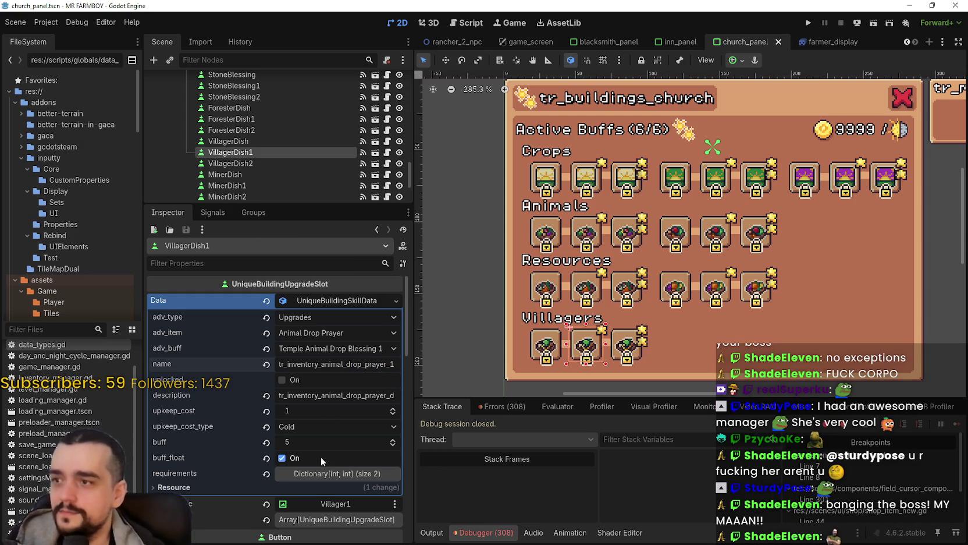
Set VillagerDish1's buff to 10 and upkeep cost to 10, then save
click(325, 443)
text(10)
key(Return)
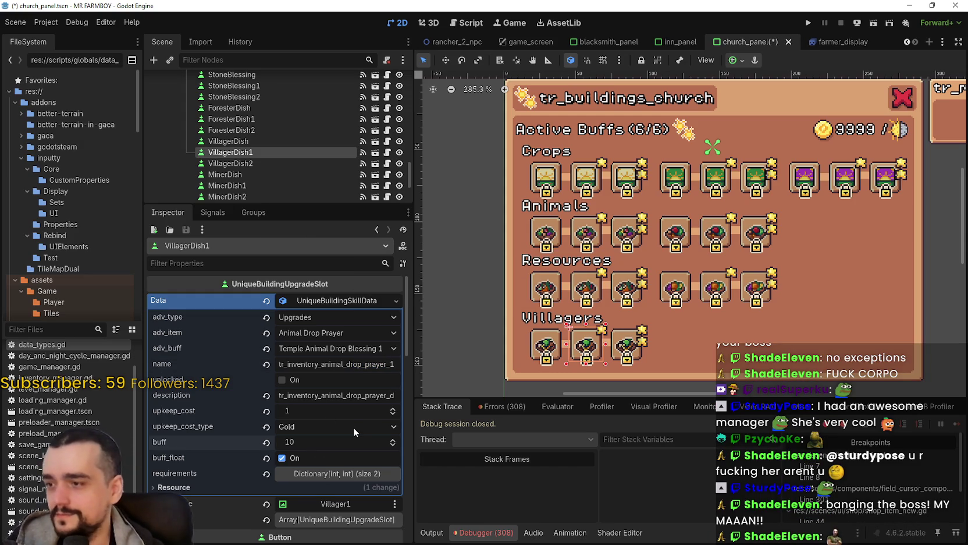
click(373, 417)
text(5)
key(ctrl+s)
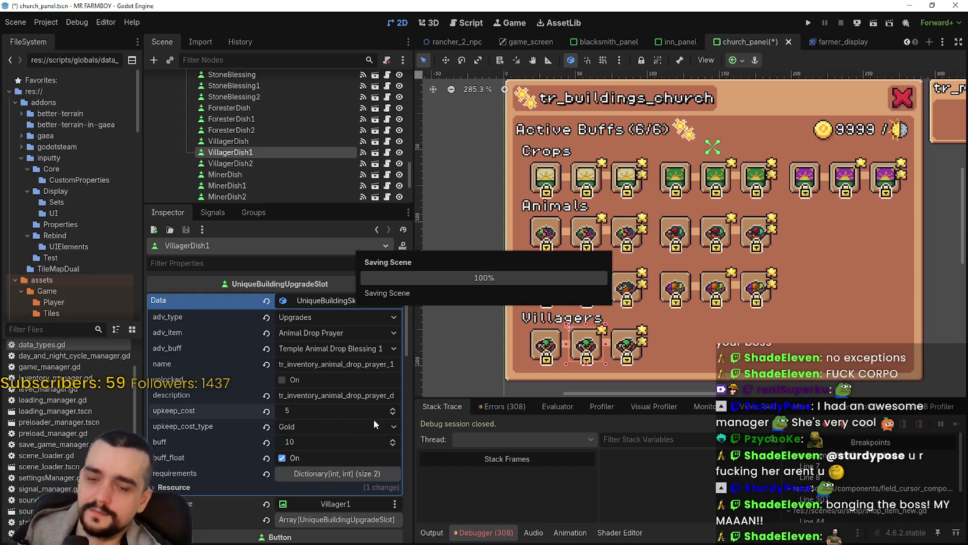
text(10)
key(Return)
key(ctrl+s)
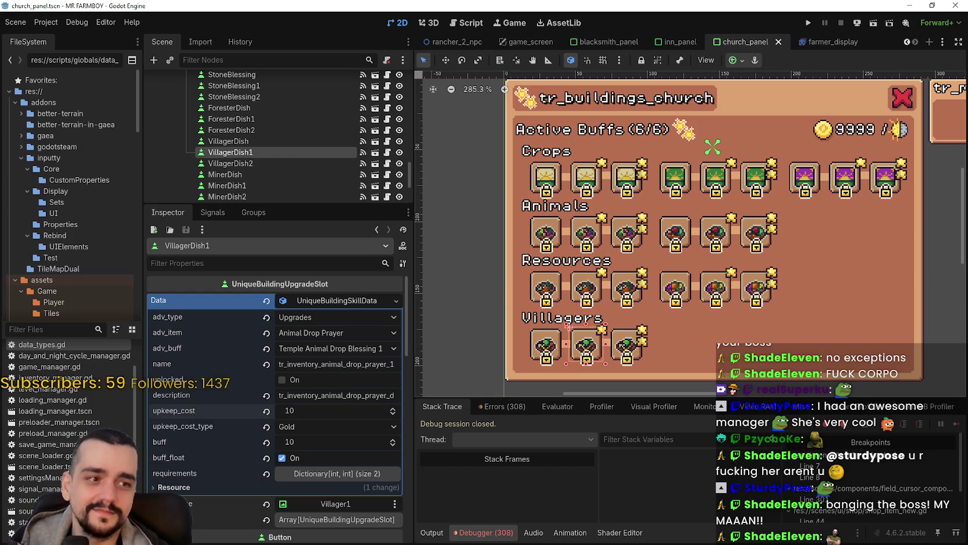